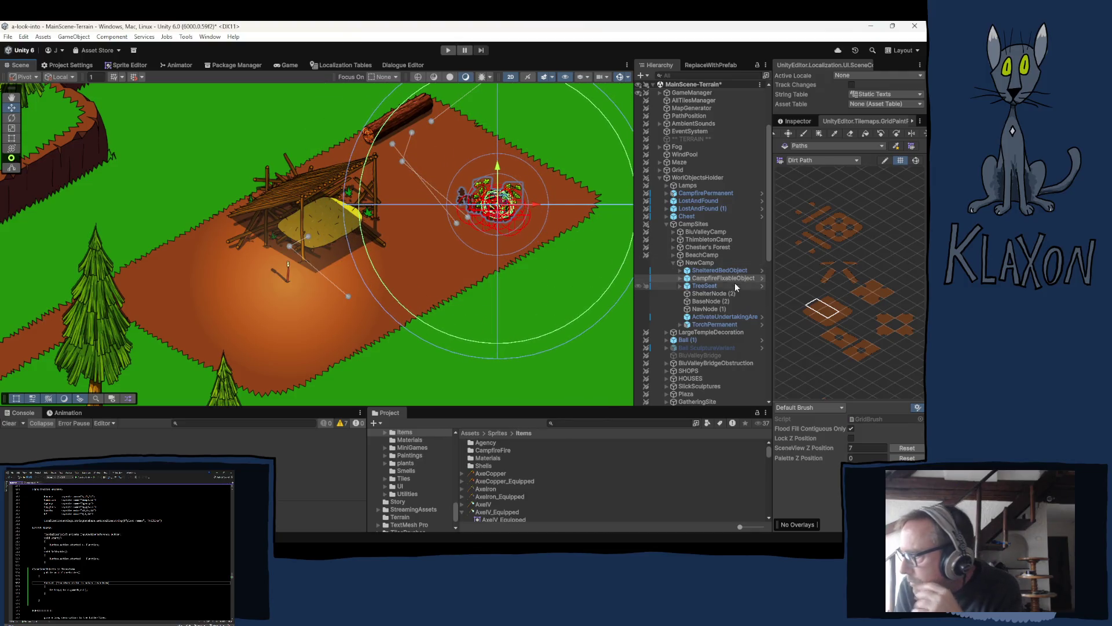
- Select the TreeSeat log and locate its prefab in the Project window
left_click(704, 286)
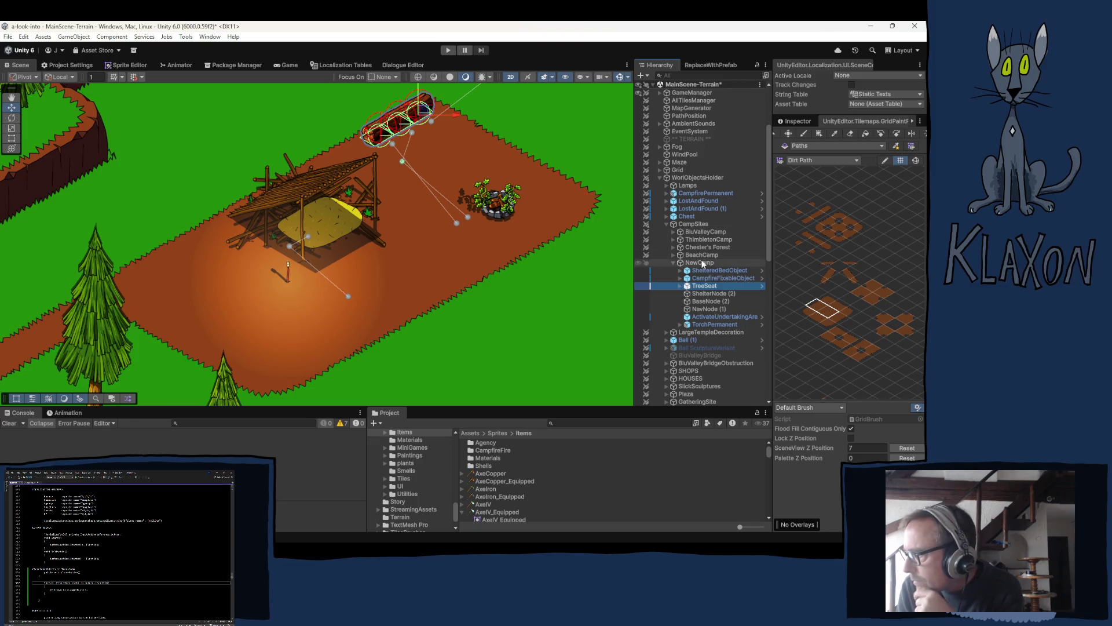
left_click(793, 121)
left_click(856, 164)
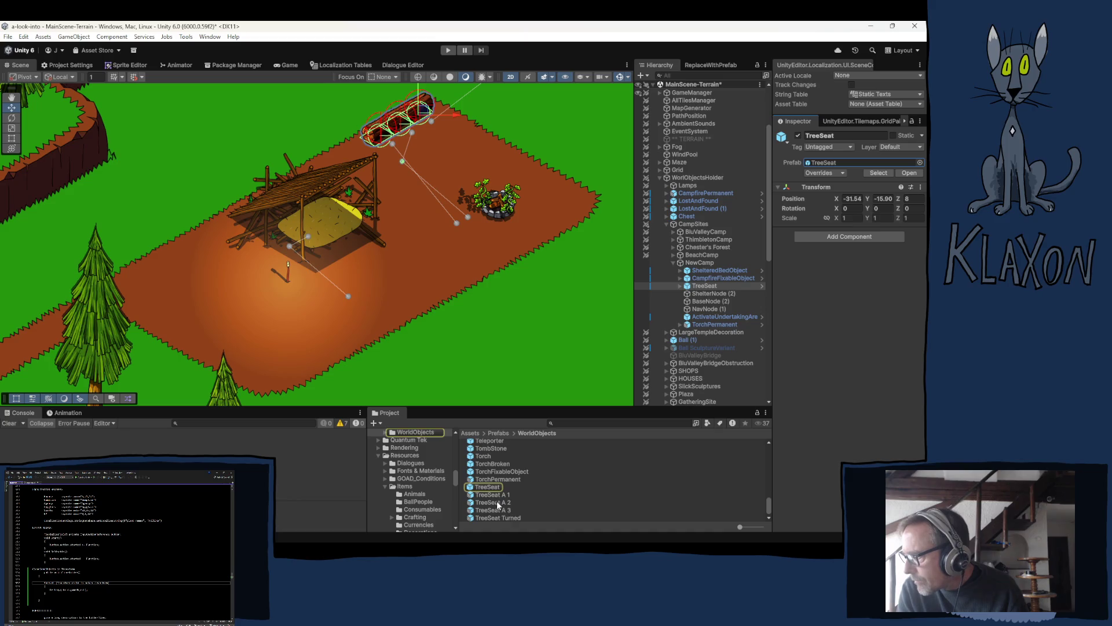
- Drag the TreeSeat Turned prefab into the scene right beside the campfire
mouse_move(509, 516)
left_mouse_down()
mouse_move(548, 285)
mouse_move(542, 189)
mouse_move(914, 197)
left_mouse_up()
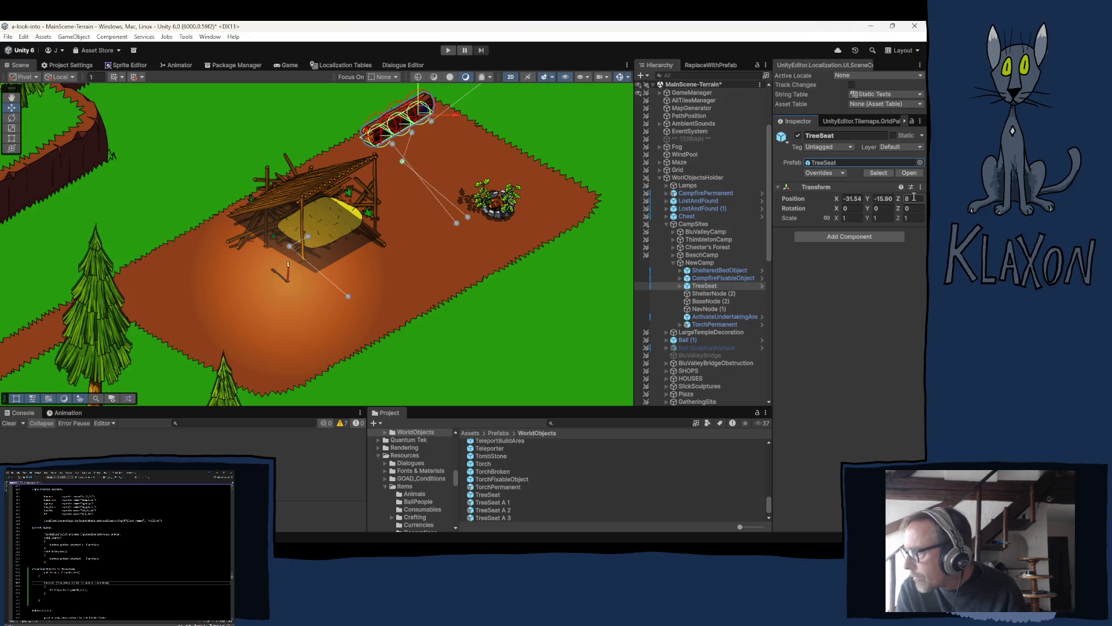
scroll(694, 363, "down", 6)
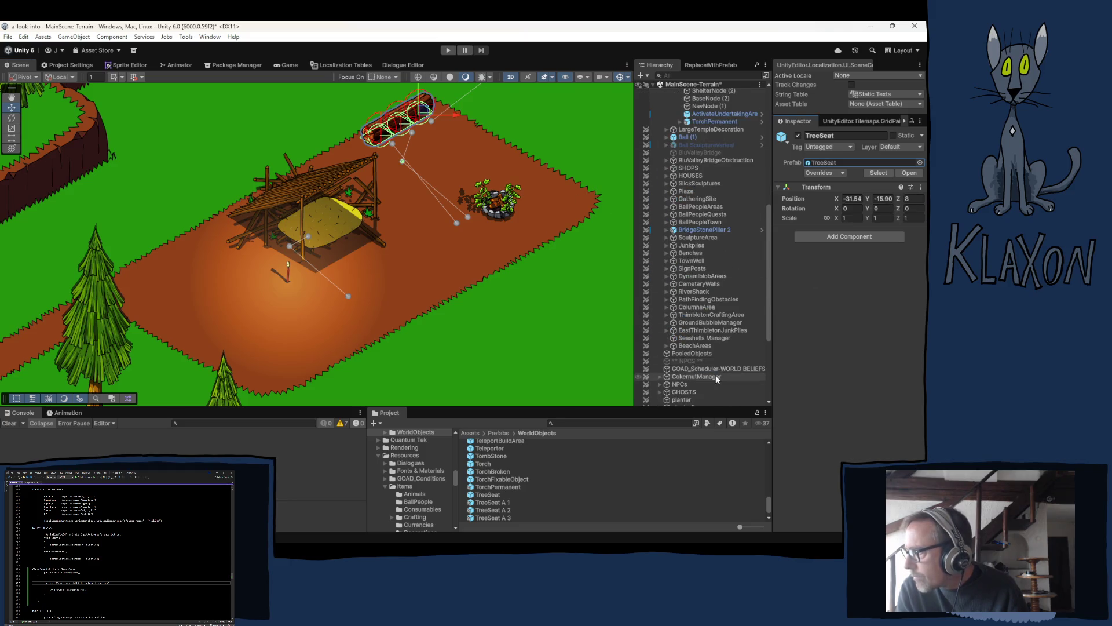
scroll(716, 378, "down", 5)
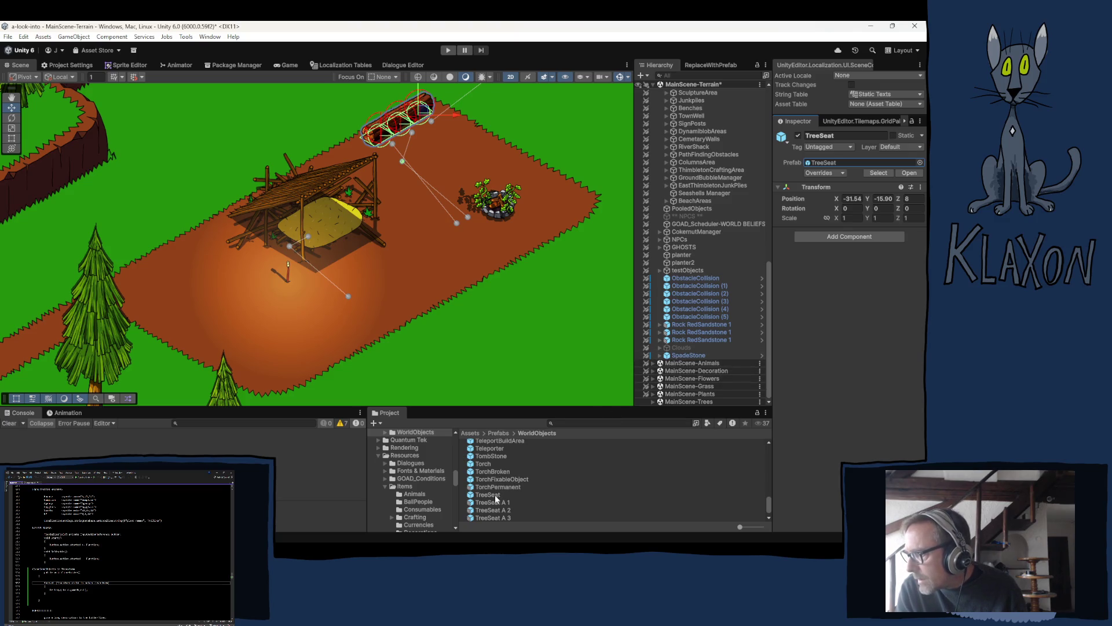
scroll(497, 510, "down", 1)
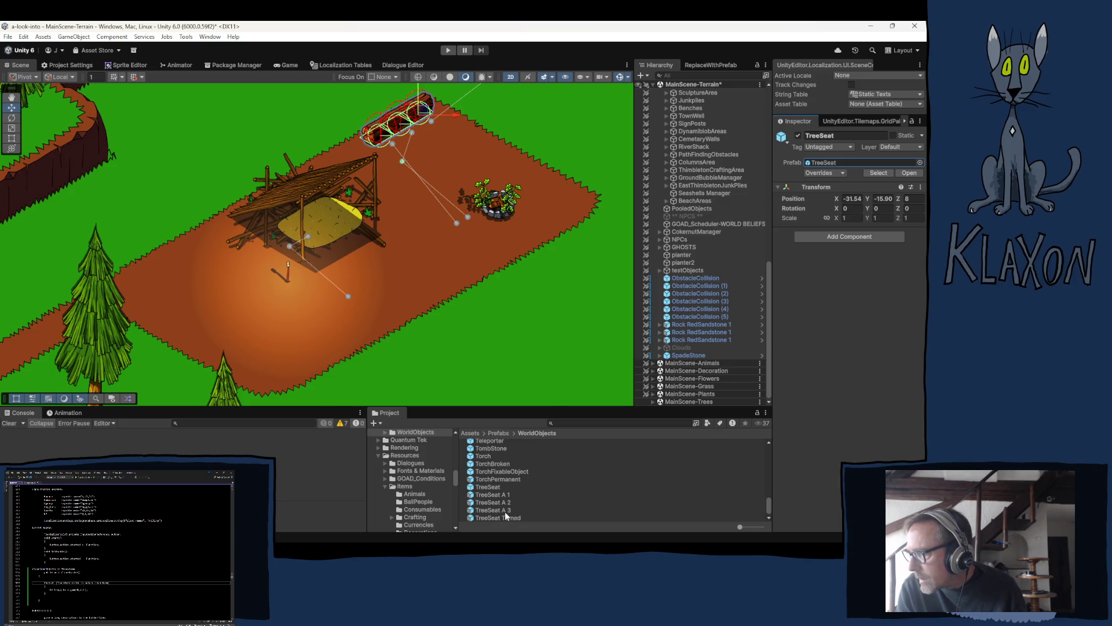
mouse_move(500, 516)
left_mouse_down()
mouse_move(493, 405)
mouse_move(532, 182)
left_mouse_up()
- Set TreeSeat Turned's Position Z to 8 and nudge it slightly down-right by the campfire
left_click(912, 201)
double_click(912, 200)
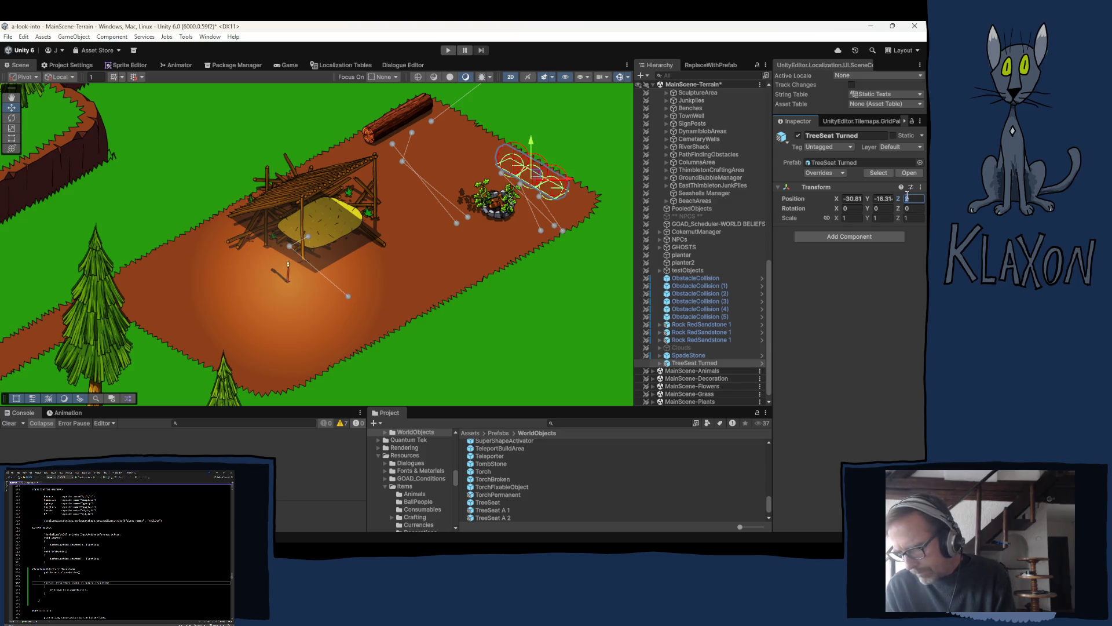
type("8")
left_click_drag(539, 174, 547, 179)
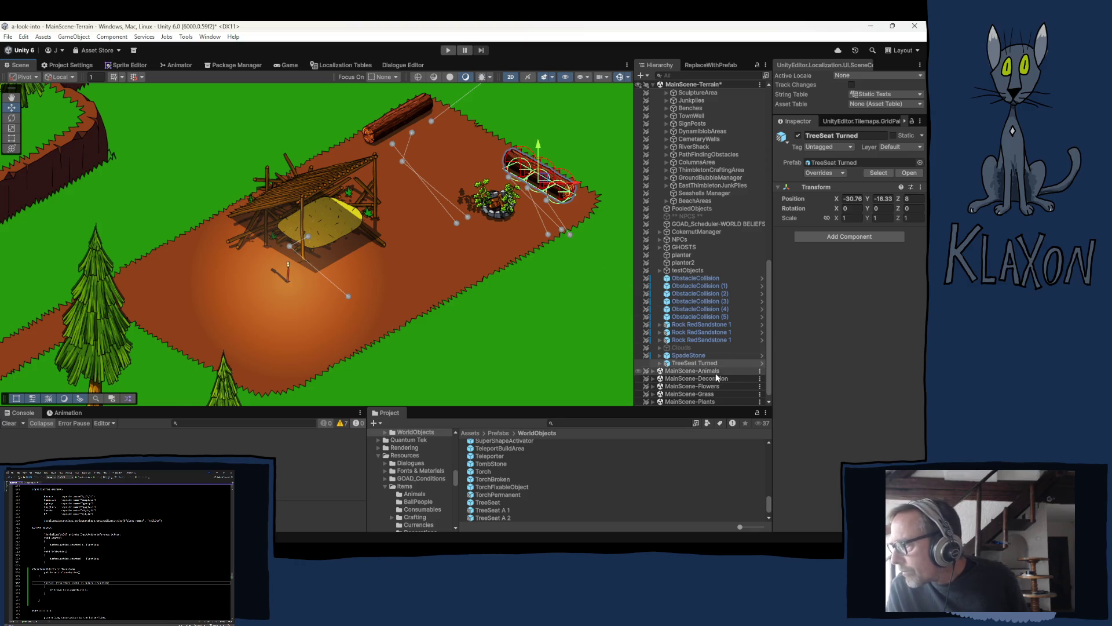
- Move TreeSeat Turned into the NewCamp group in the Hierarchy
left_click(688, 364)
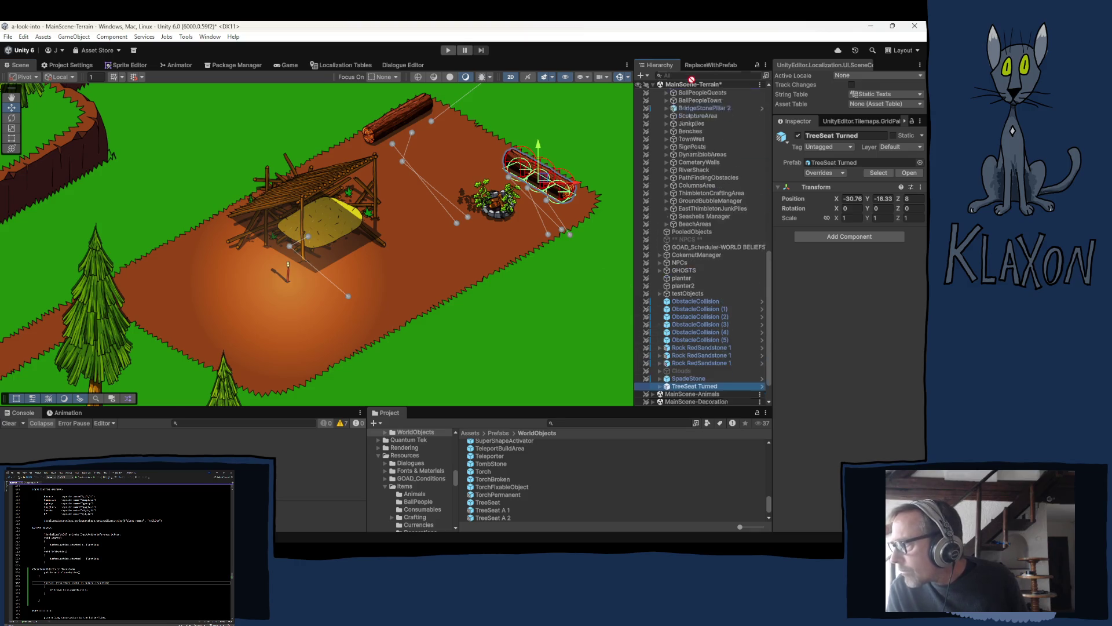
scroll(695, 232, "up", 3)
mouse_move(684, 89)
left_mouse_down()
mouse_move(681, 66)
mouse_move(684, 110)
mouse_move(626, 93)
mouse_move(654, 66)
mouse_move(698, 105)
mouse_move(697, 148)
mouse_move(696, 127)
left_mouse_up()
left_click(704, 131)
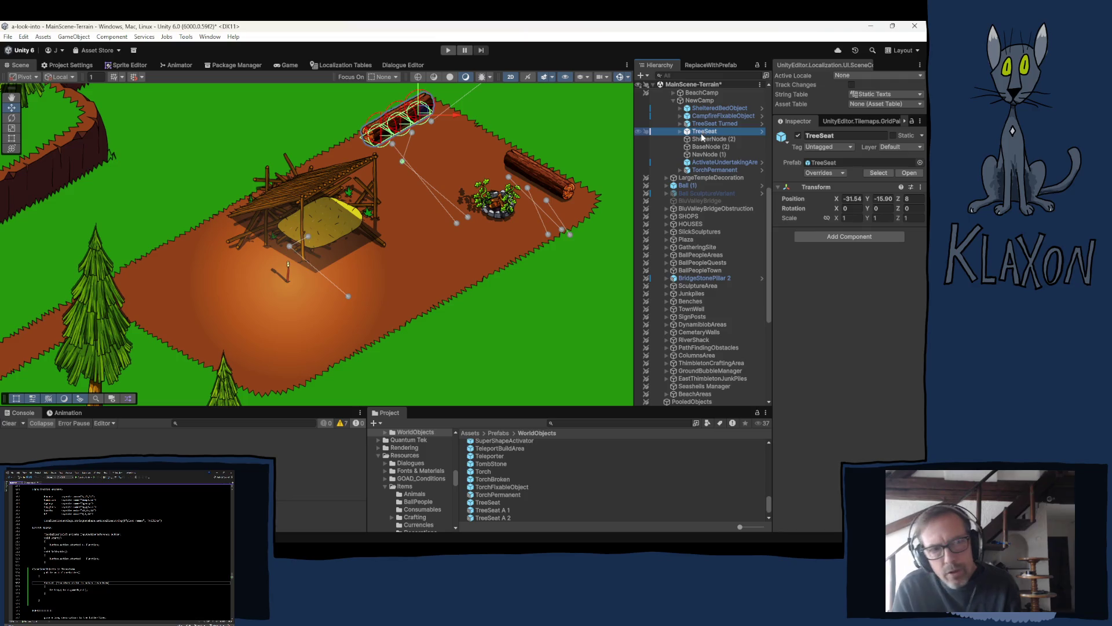
- Delete the original TreeSeat log, then select the shelter hut and zoom in on it
key("Delete")
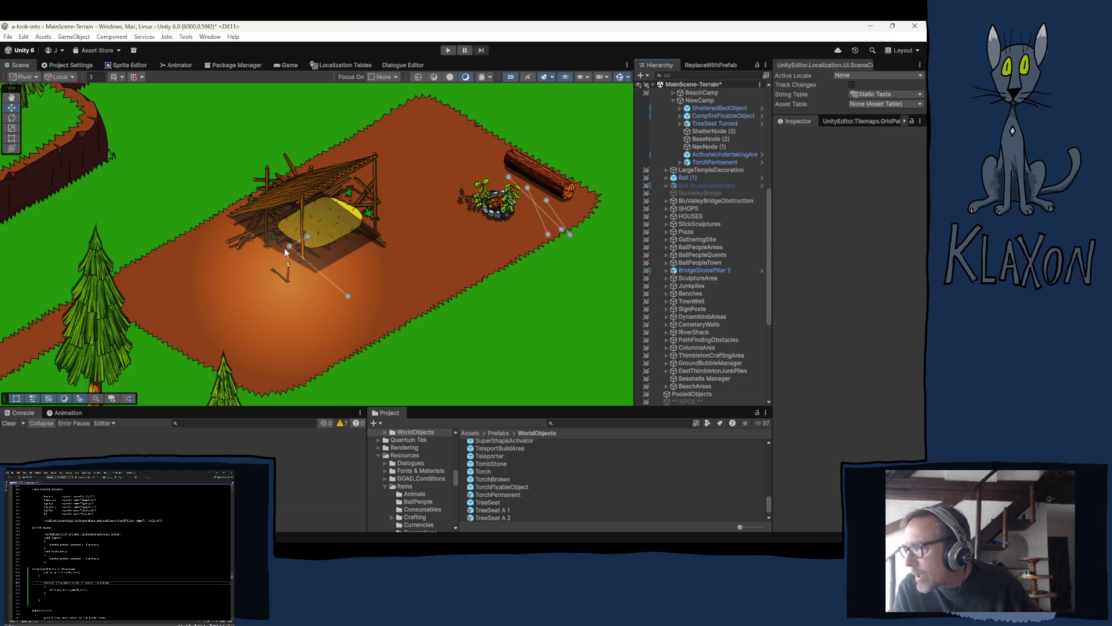
left_click(328, 220)
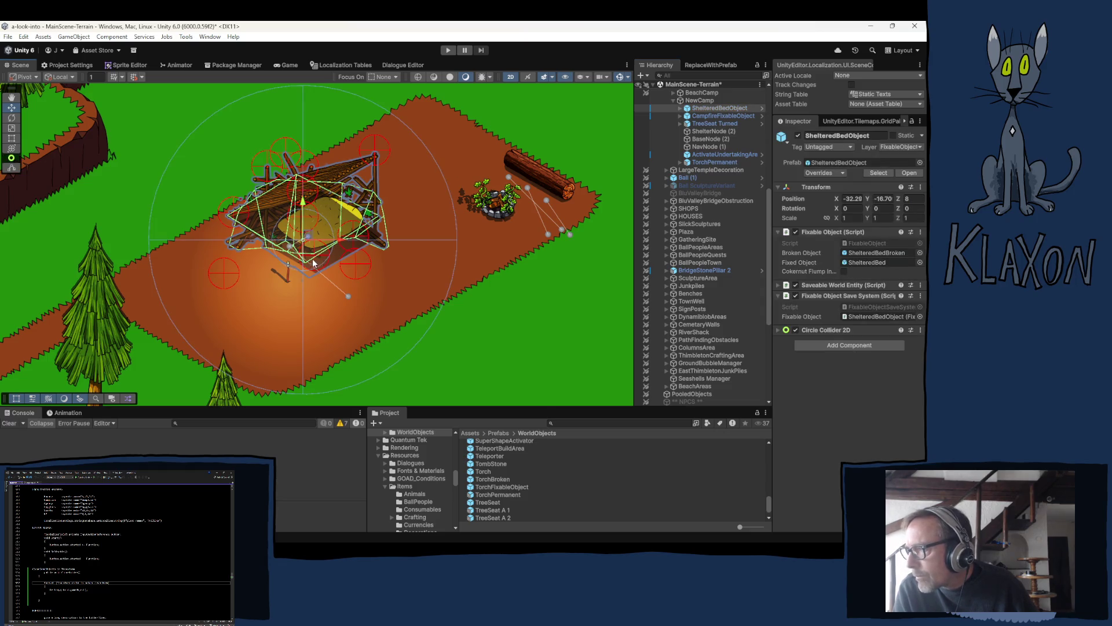
scroll(263, 242, "up", 10)
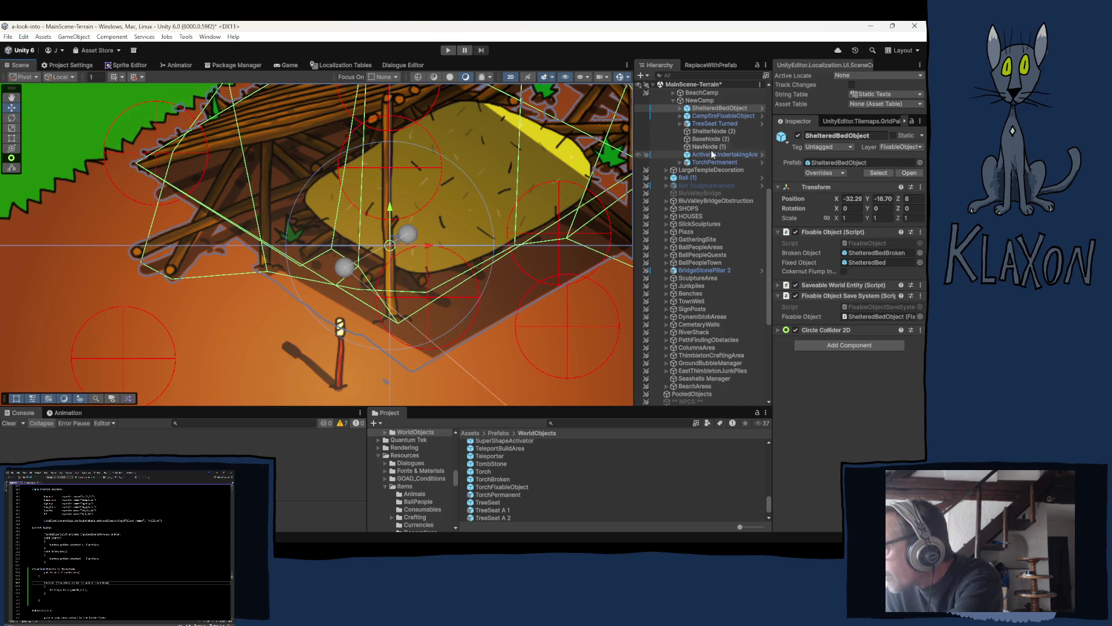
- Move ShelterNode (2), NavNode (1) and BaseNode (2) down-left around the hut
left_click(712, 132)
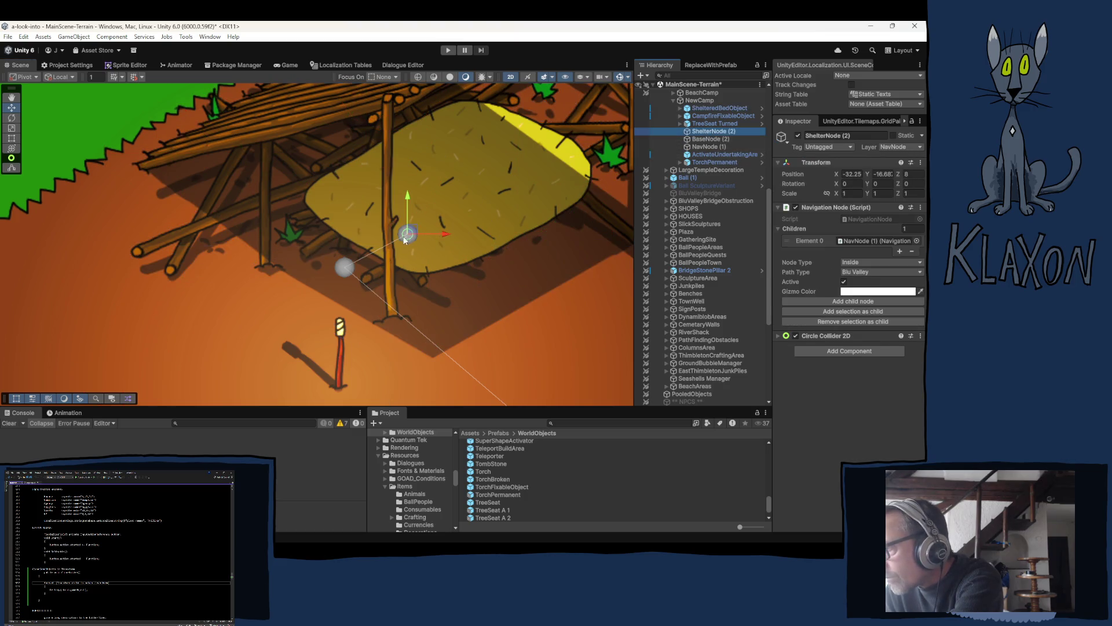
left_click_drag(408, 234, 337, 267)
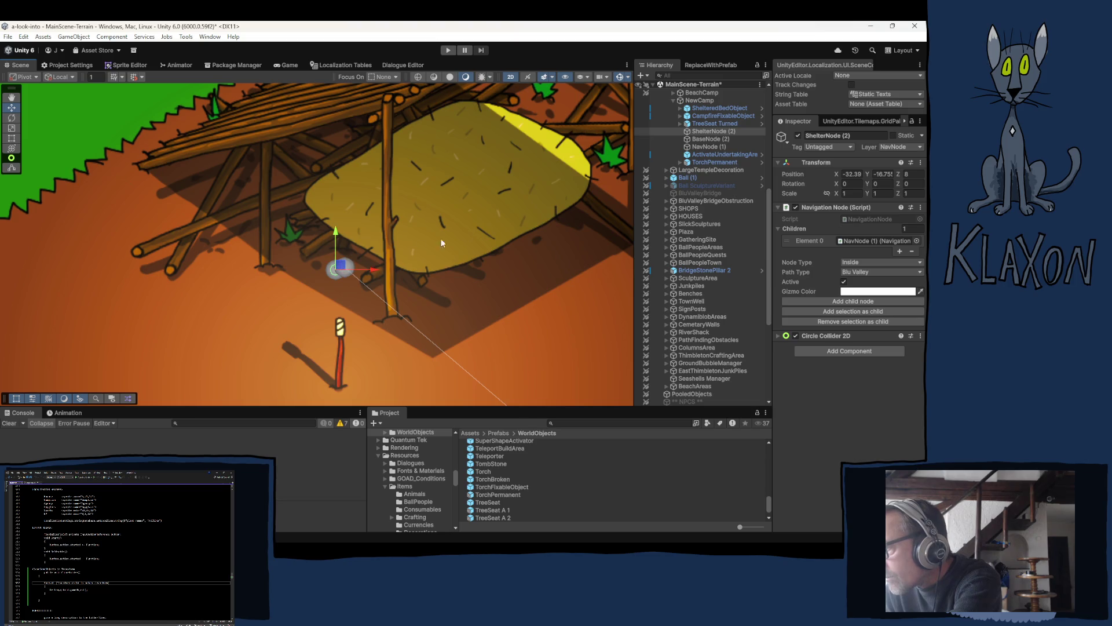
left_click(702, 147)
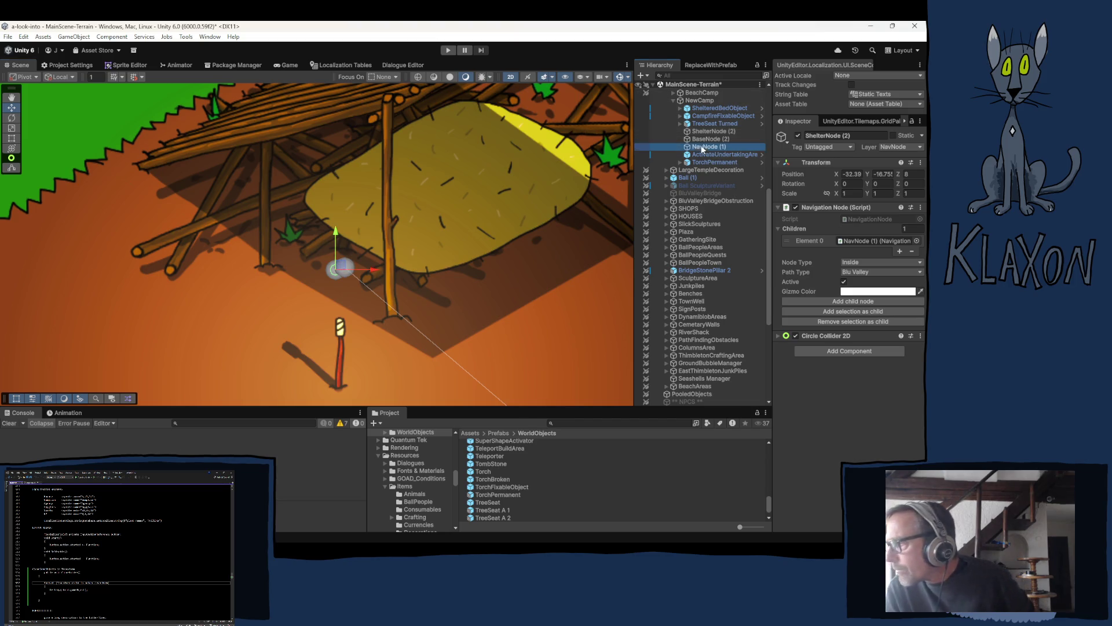
mouse_move(346, 266)
left_mouse_down()
mouse_move(311, 318)
mouse_move(283, 327)
left_mouse_up()
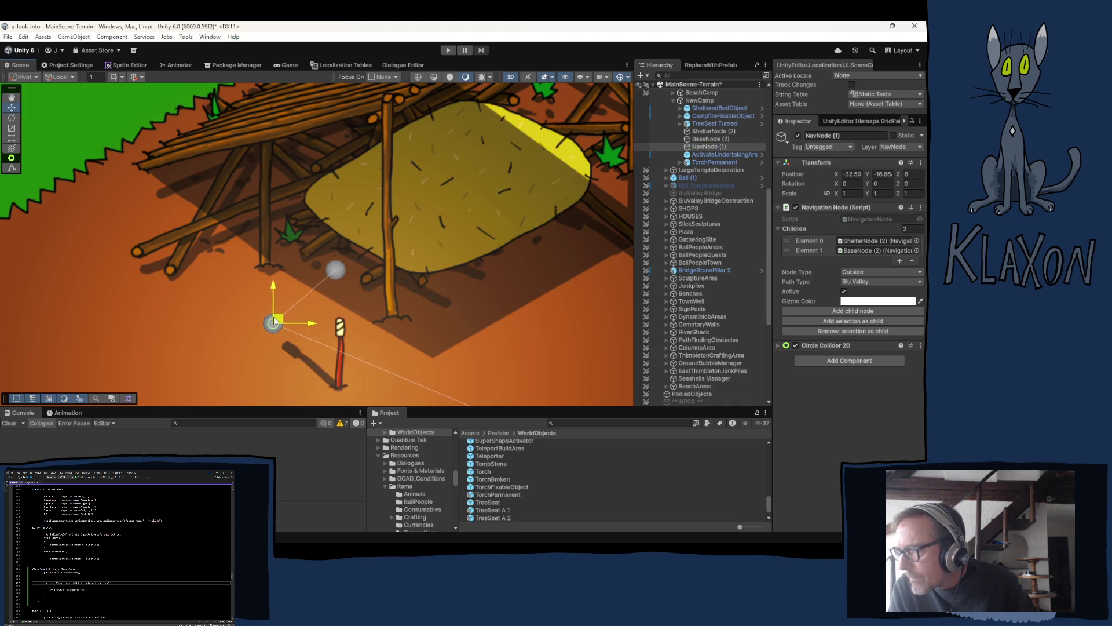
scroll(361, 294, "down", 2)
left_click_drag(362, 222, 334, 159)
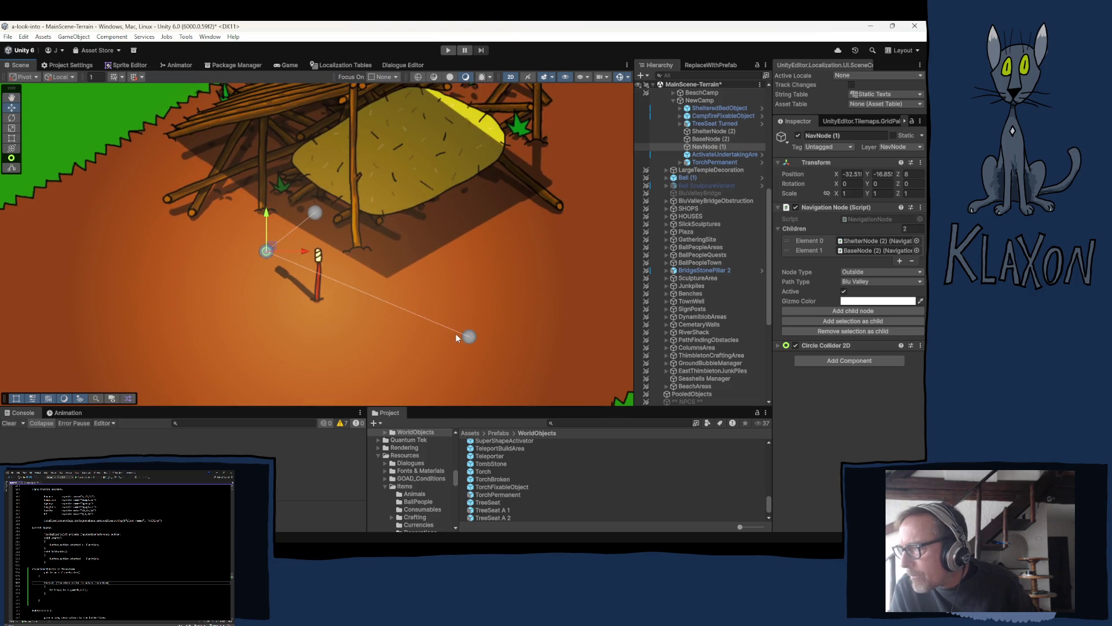
left_click(469, 337)
mouse_move(469, 337)
left_mouse_down()
mouse_move(465, 361)
mouse_move(485, 374)
left_mouse_up()
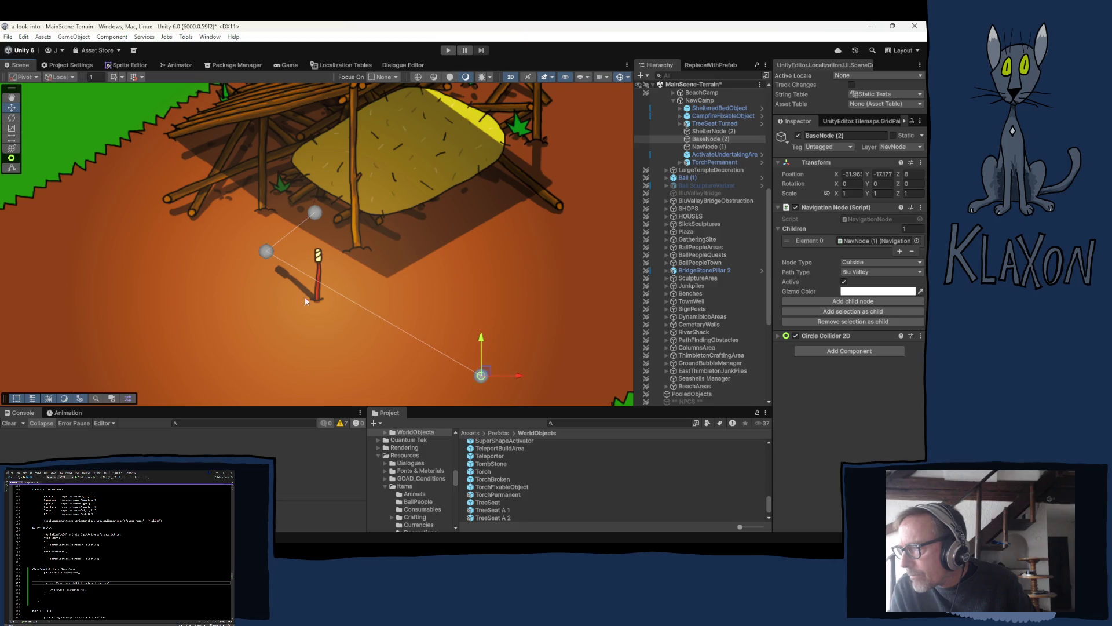
- Drag the TorchPermanent torch up-left away from the hut
left_click(316, 297)
scroll(320, 299, "down", 3)
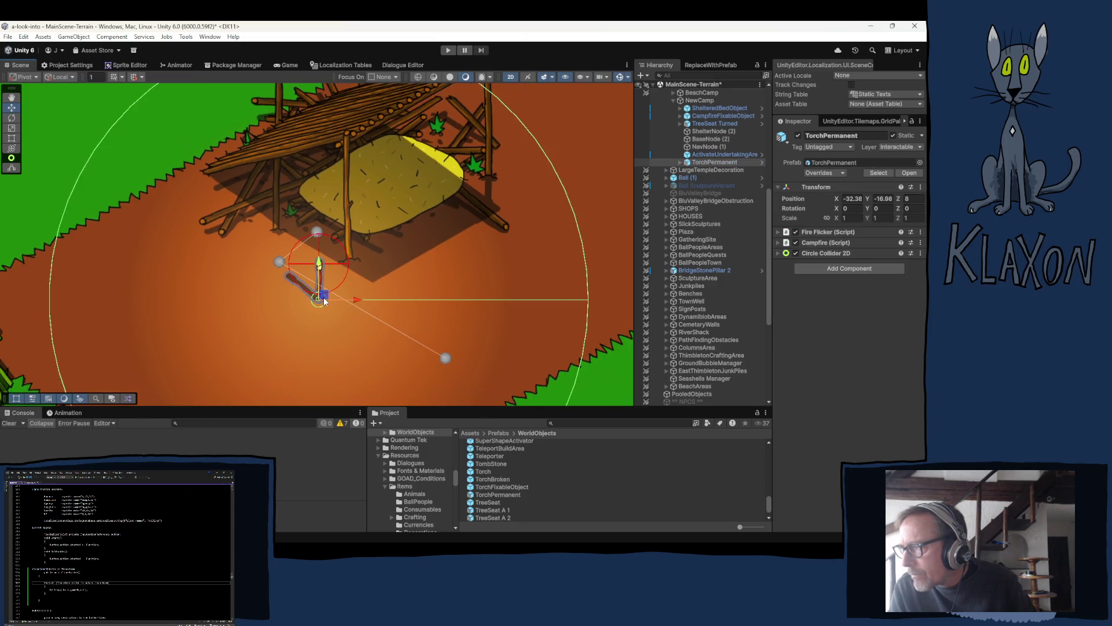
scroll(323, 300, "down", 2)
mouse_move(324, 299)
left_mouse_down()
mouse_move(281, 293)
mouse_move(219, 259)
left_mouse_up()
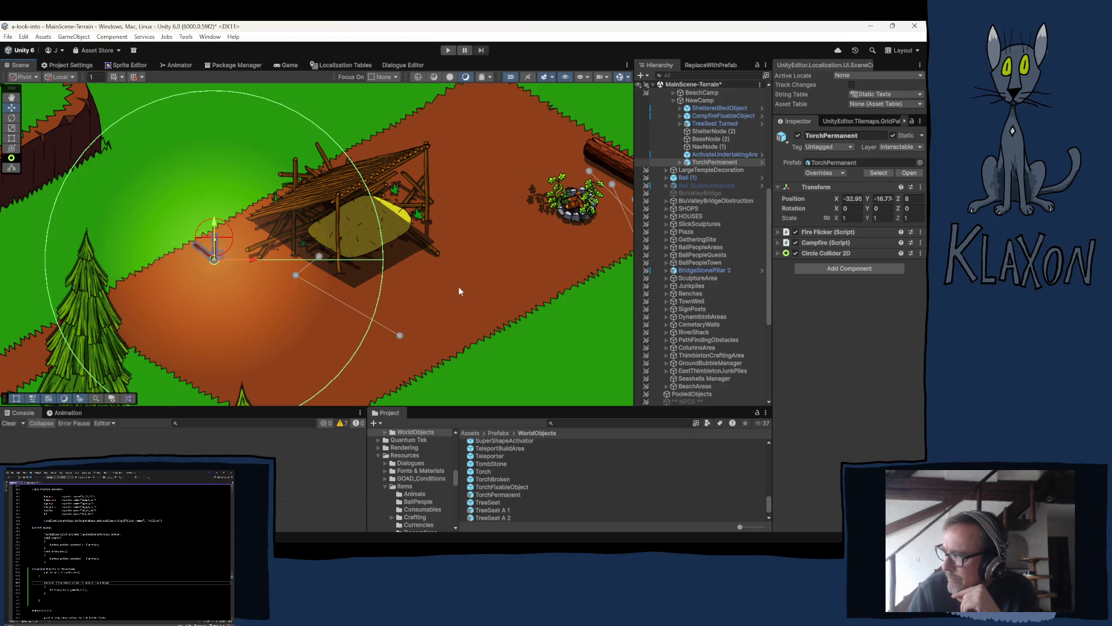
- Zoom the Scene view out to review the camp layout
scroll(456, 287, "down", 2)
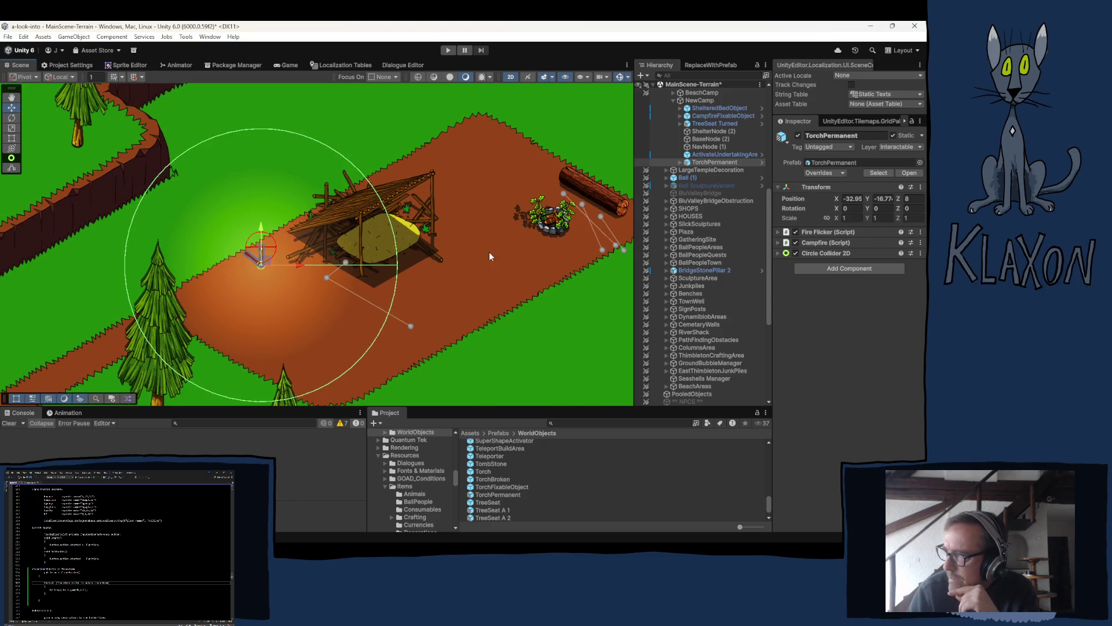
- Expand MainScene-Trees, collapse Pines, and select the SmallLeaf tree group
left_click_drag(503, 325, 413, 317)
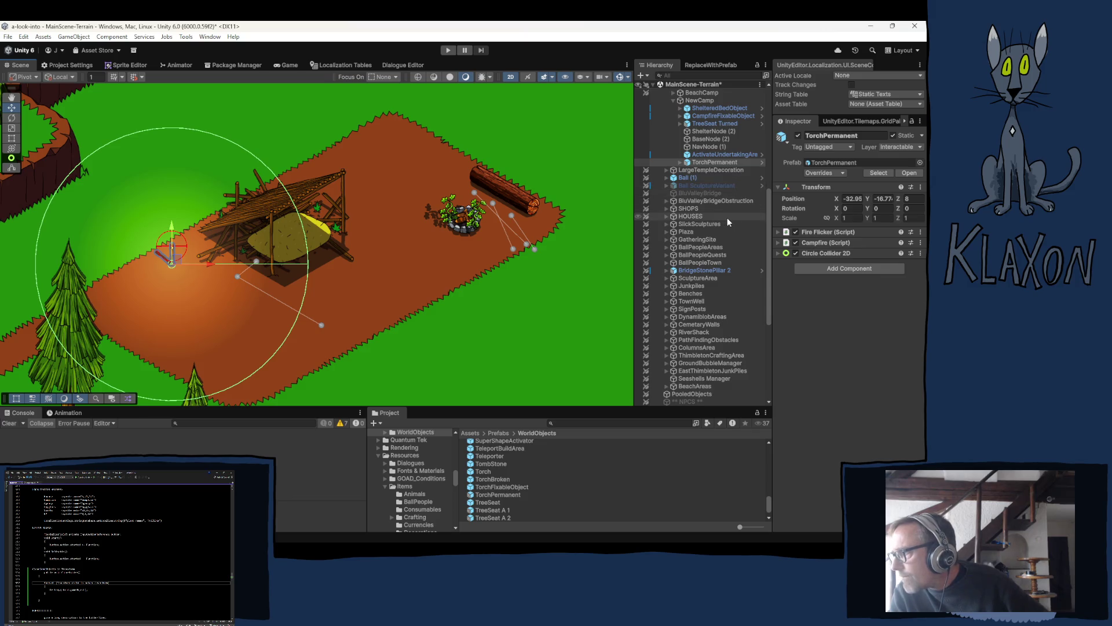
scroll(713, 290, "down", 5)
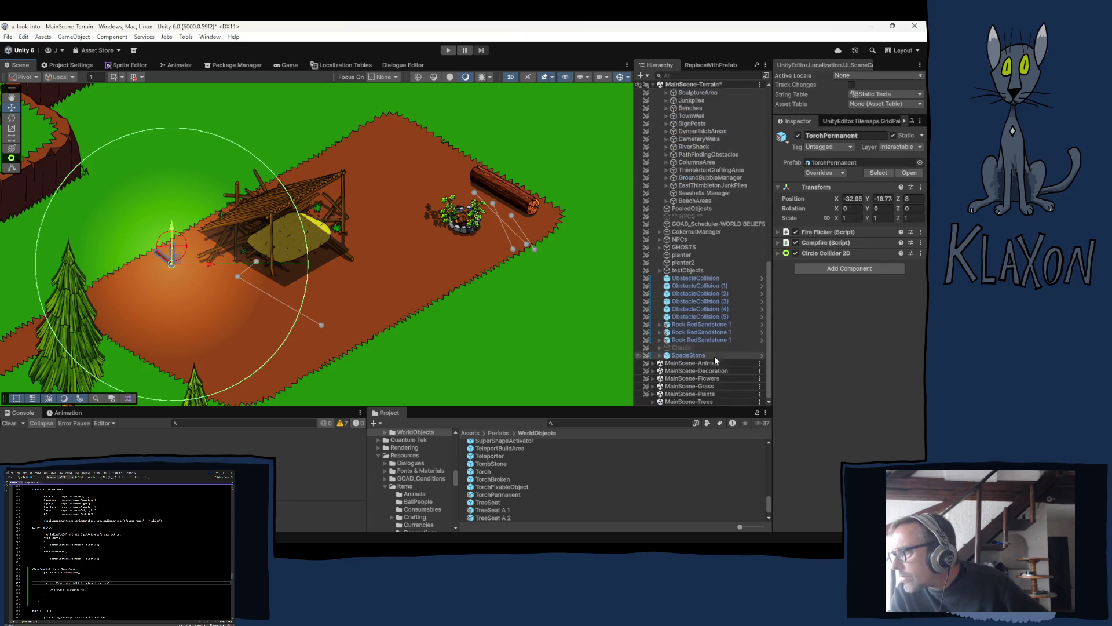
left_click(652, 402)
scroll(677, 371, "down", 3)
scroll(676, 371, "down", 1)
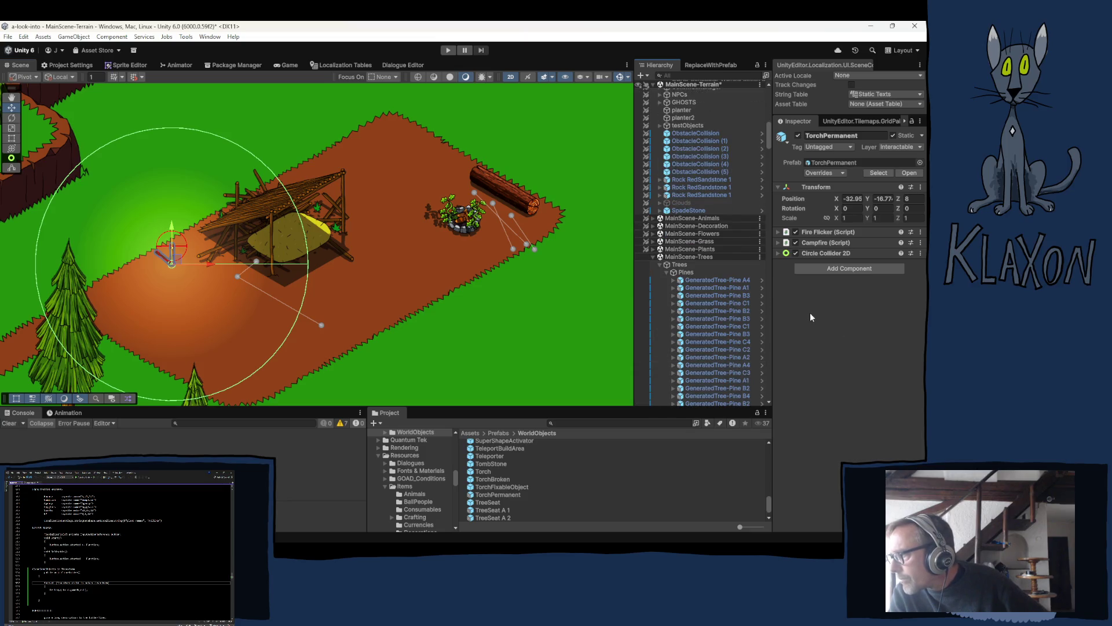
left_click(666, 272)
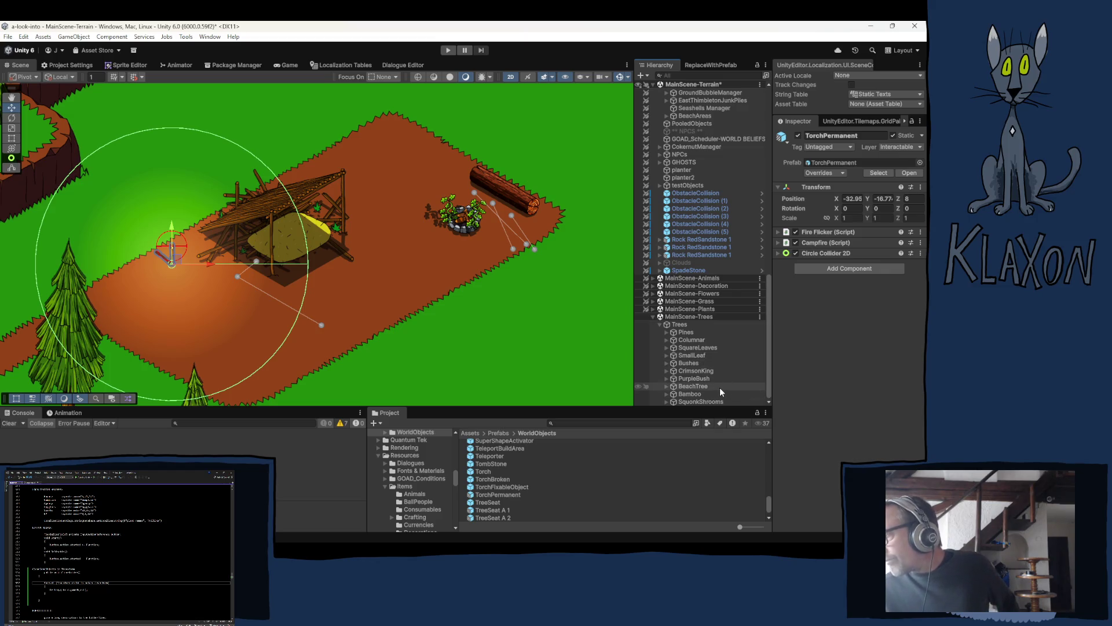
left_click(691, 356)
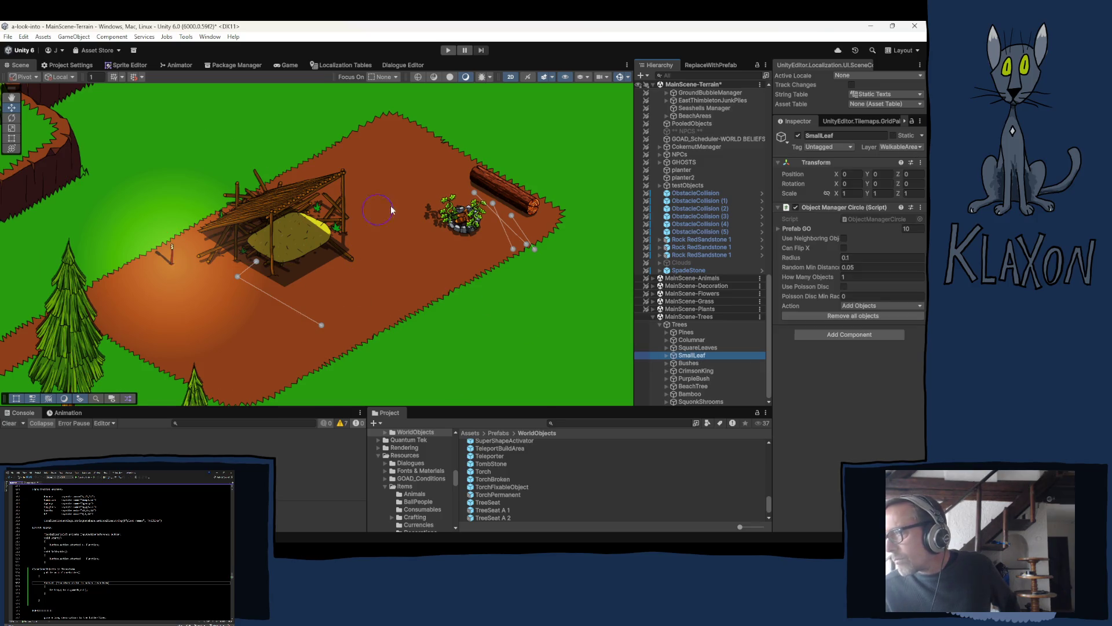
- Place a tree at the top edge of the dirt clearing, then select the SpadeStone object
scroll(390, 205, "down", 4)
left_click_drag(423, 269, 426, 220)
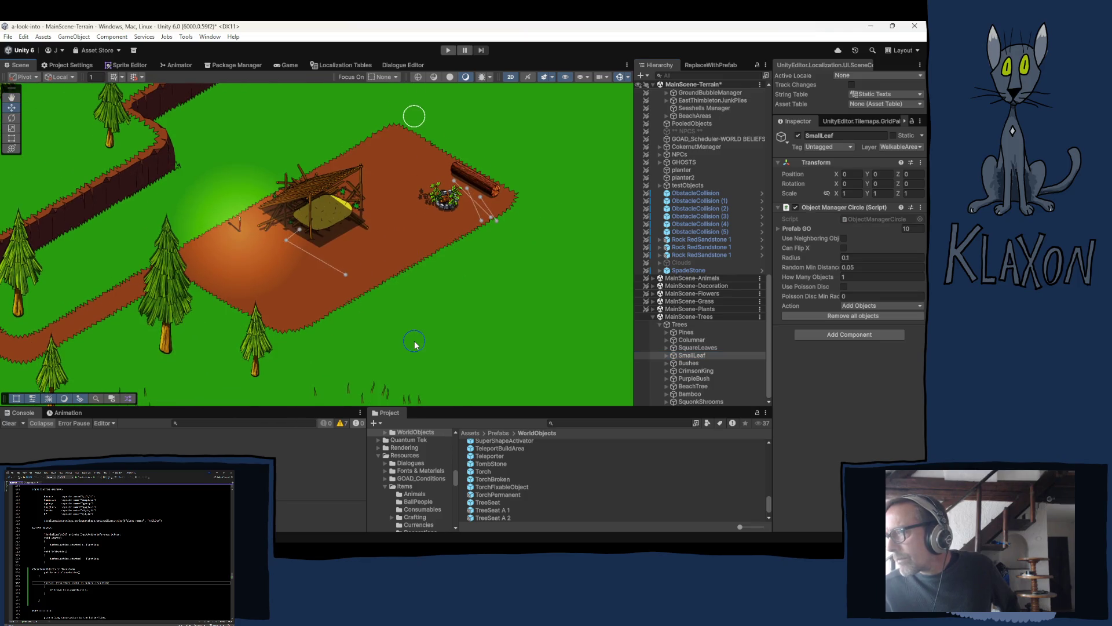
left_click_drag(406, 347, 405, 320)
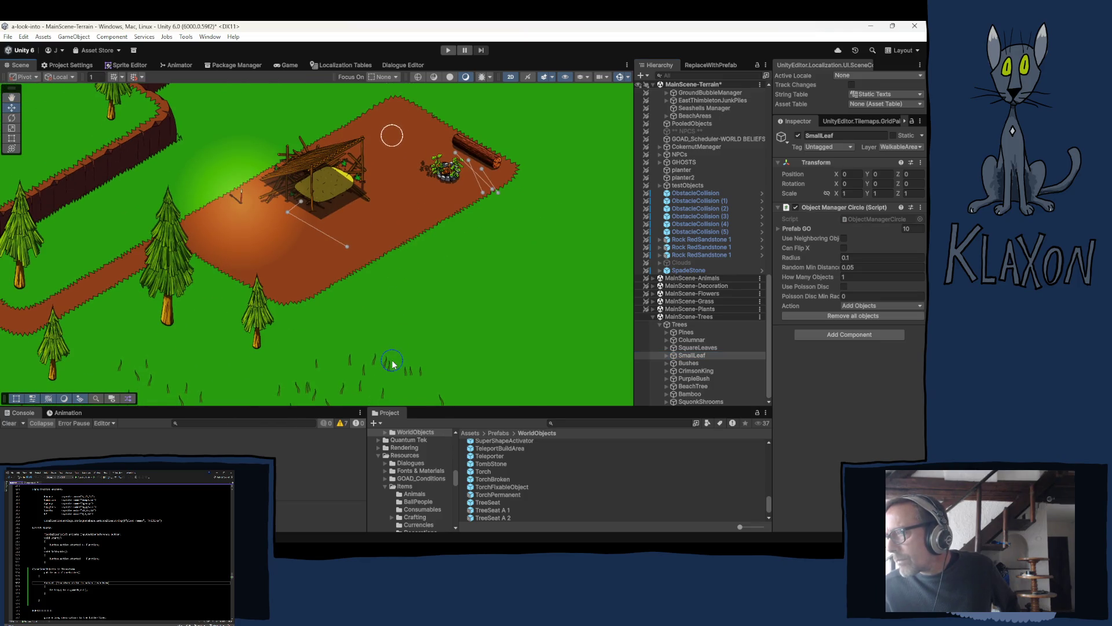
left_click(394, 359)
left_click(591, 423)
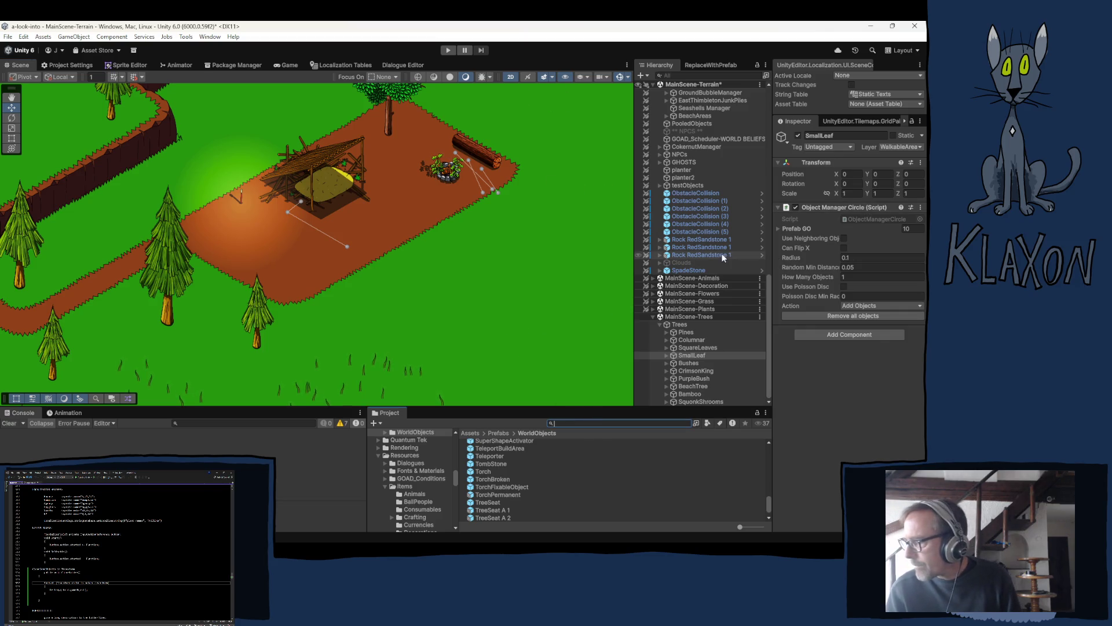
left_click(700, 271)
- Search the project for 'cart' and drag the Cart prefab into the scene
left_click(570, 422)
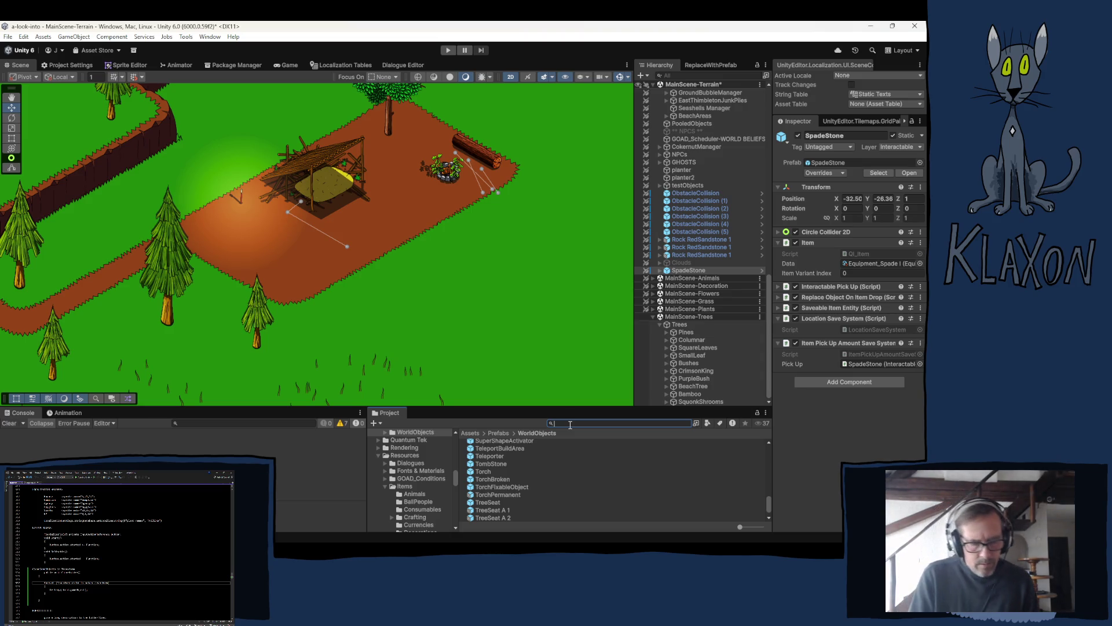
type("cart")
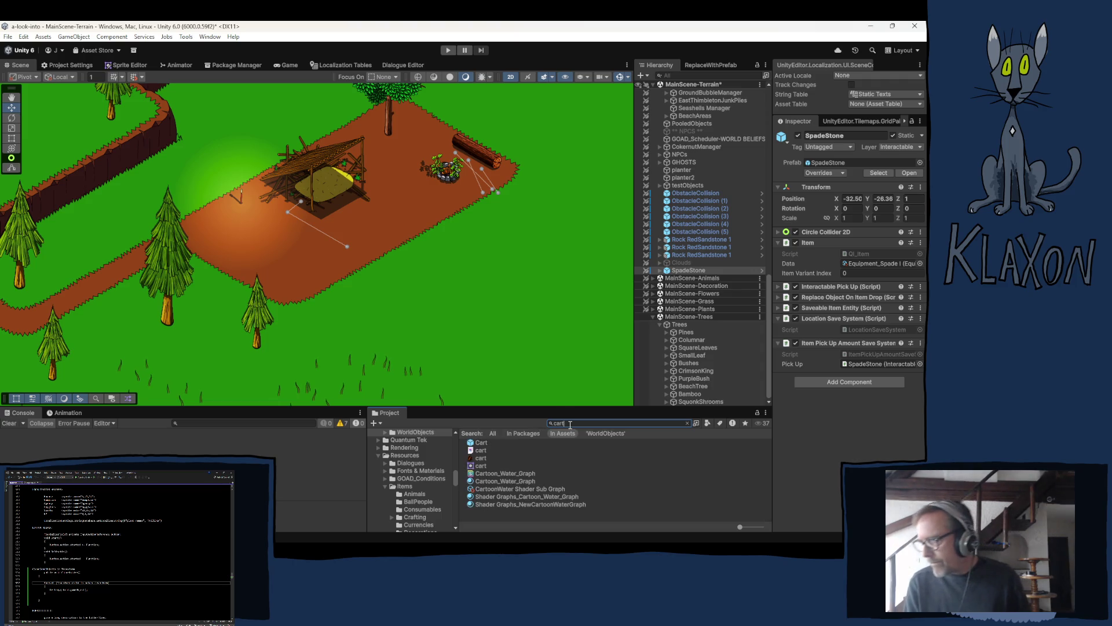
left_click(486, 443)
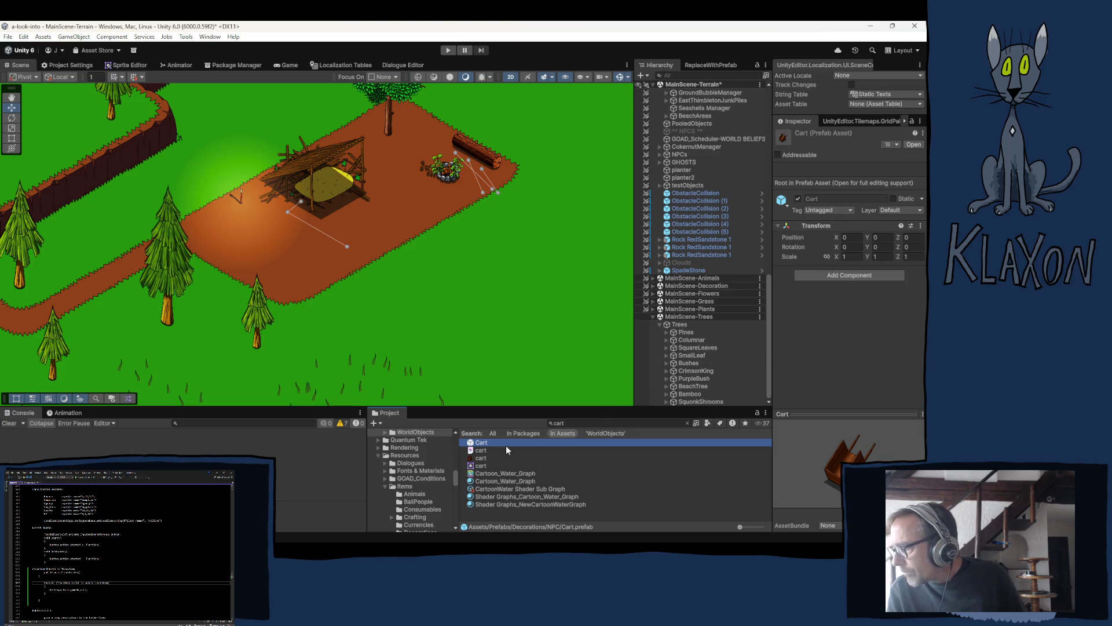
left_click_drag(480, 446, 408, 197)
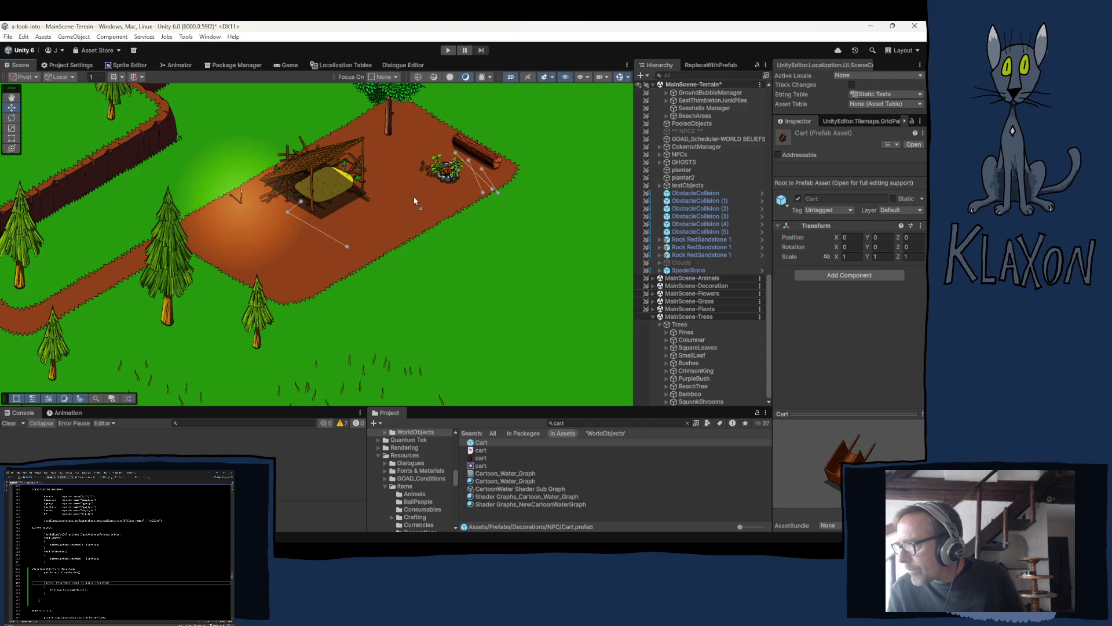
- Set the cart's Position Z to 8, move it beside the log, and select cart.kra
left_click(913, 198)
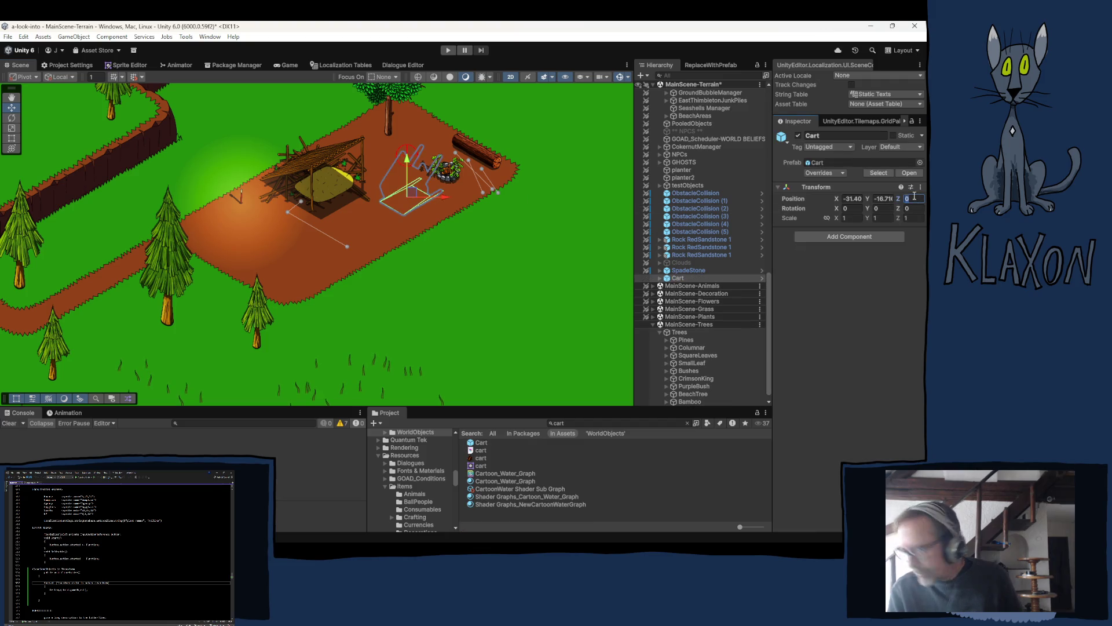
type("8")
mouse_move(411, 196)
left_mouse_down()
mouse_move(414, 130)
mouse_move(385, 114)
mouse_move(375, 121)
mouse_move(426, 130)
mouse_move(397, 168)
left_mouse_up()
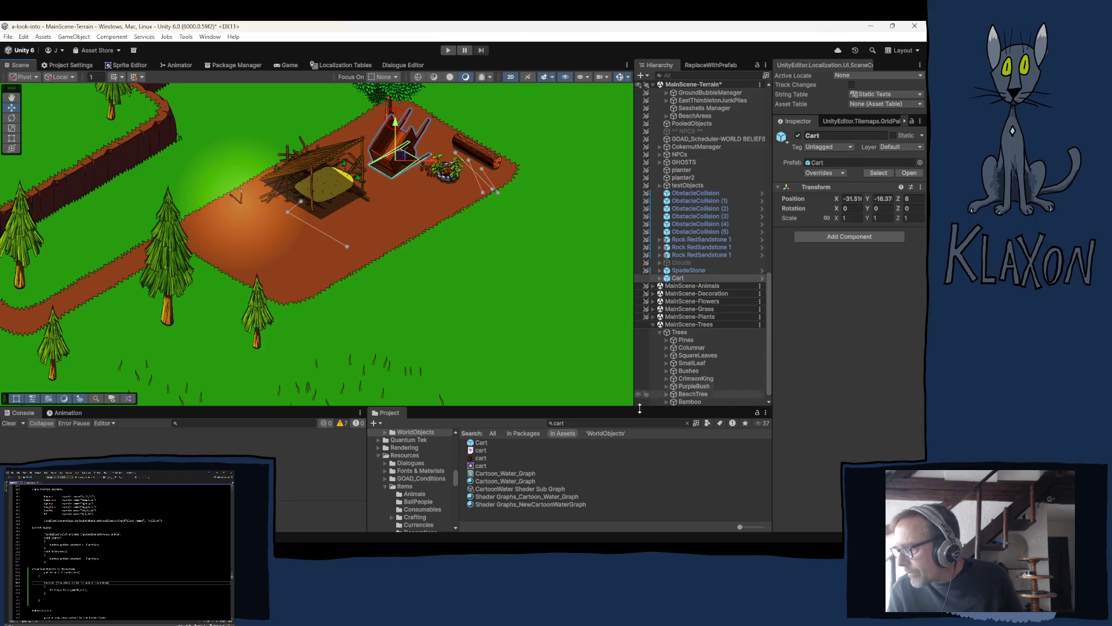
left_click(481, 451)
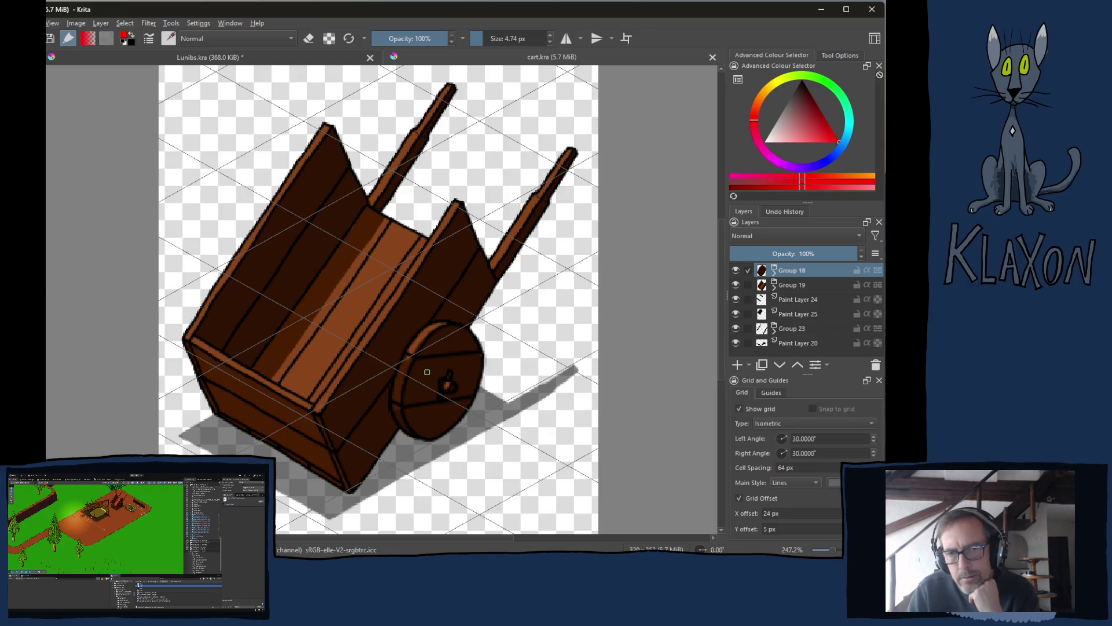
scroll(408, 369, "down", 1)
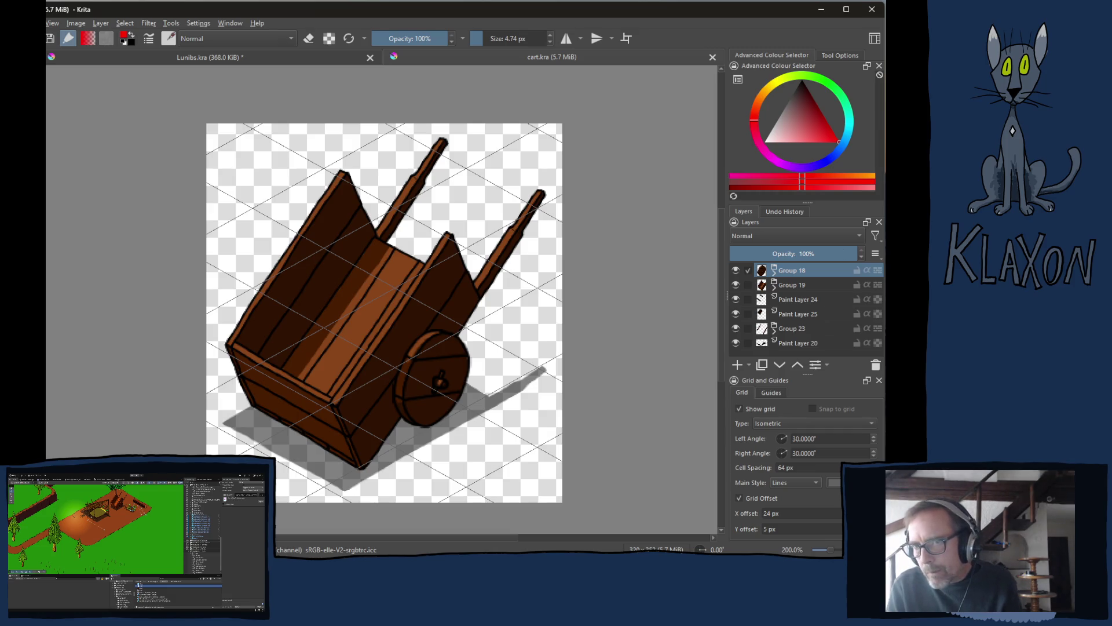
left_click(797, 342, "shift")
left_click(736, 272)
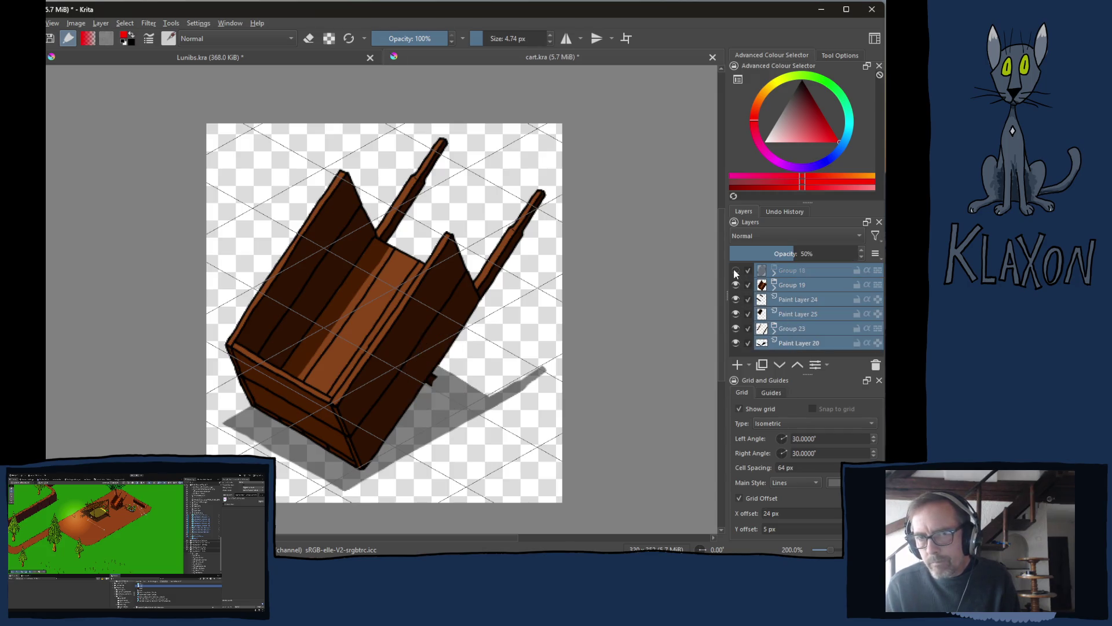
left_click(736, 270)
left_click(735, 272)
left_click(735, 273)
left_click(736, 285)
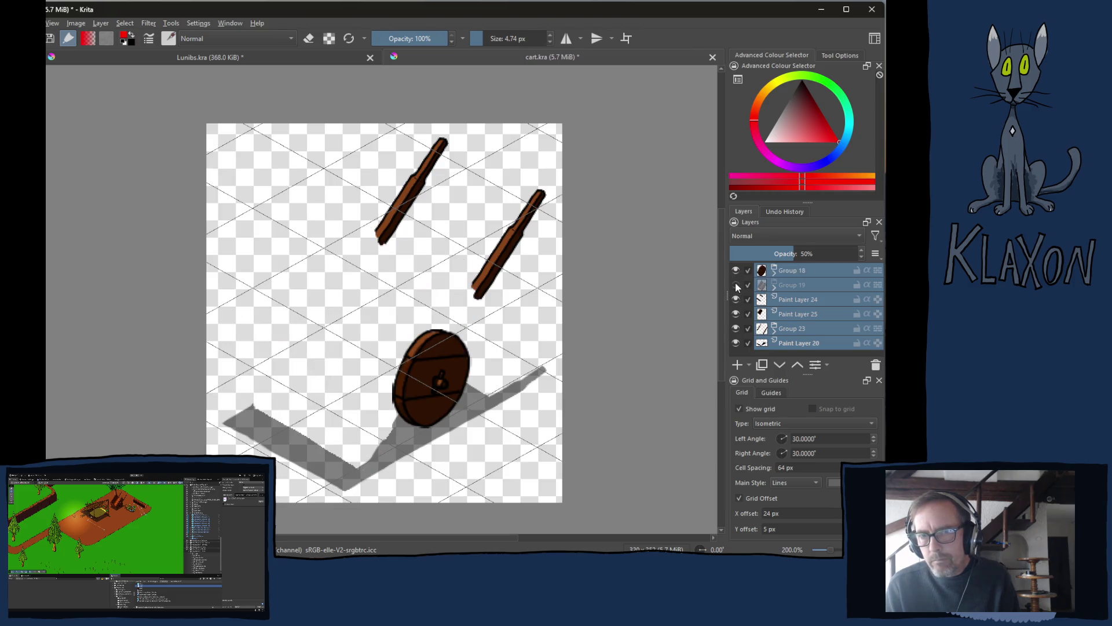
left_click(736, 285)
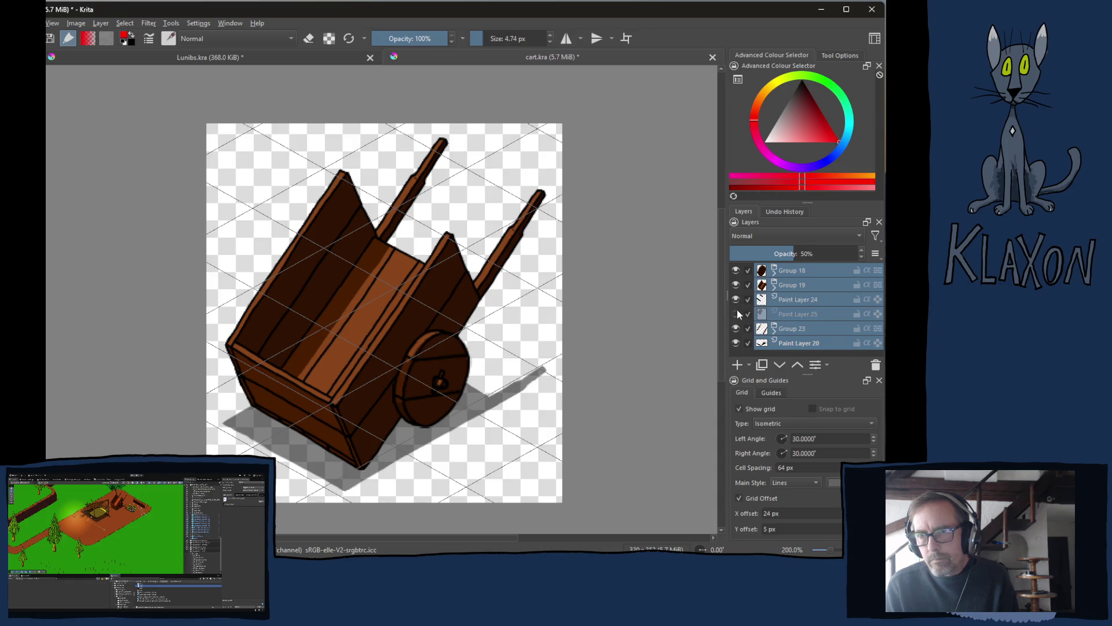
left_click(736, 329)
left_click(736, 329)
left_click(736, 328)
left_click(736, 328)
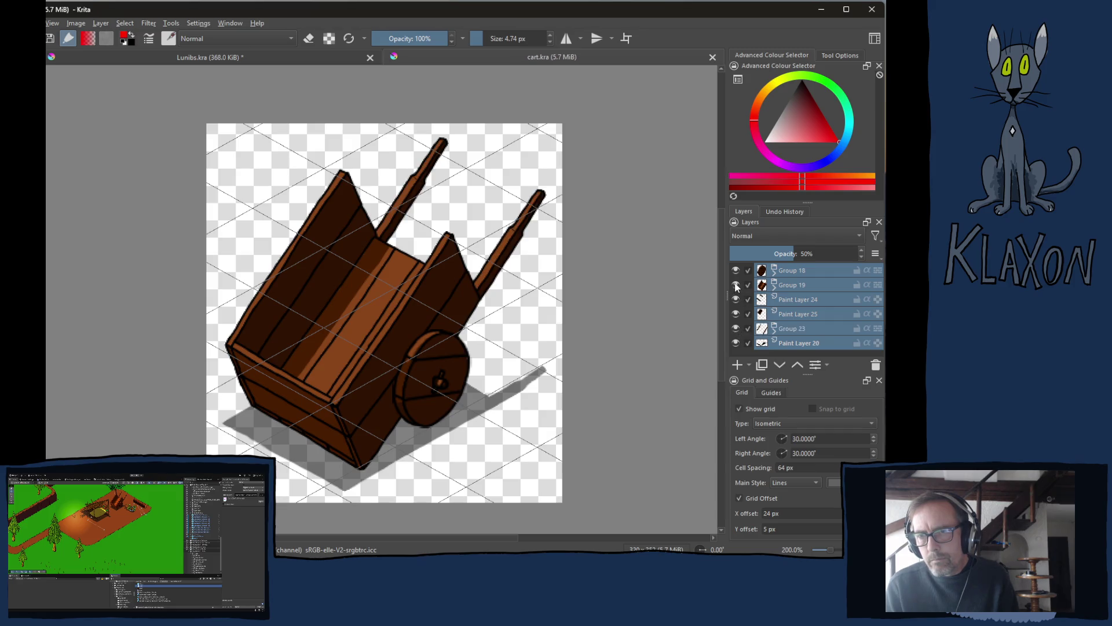
left_click(737, 285)
left_click(736, 270)
left_click(736, 299)
left_click(737, 299)
left_click(737, 300)
left_click(737, 300)
left_click(736, 299)
left_click(736, 300)
left_click(736, 313)
left_click(735, 313)
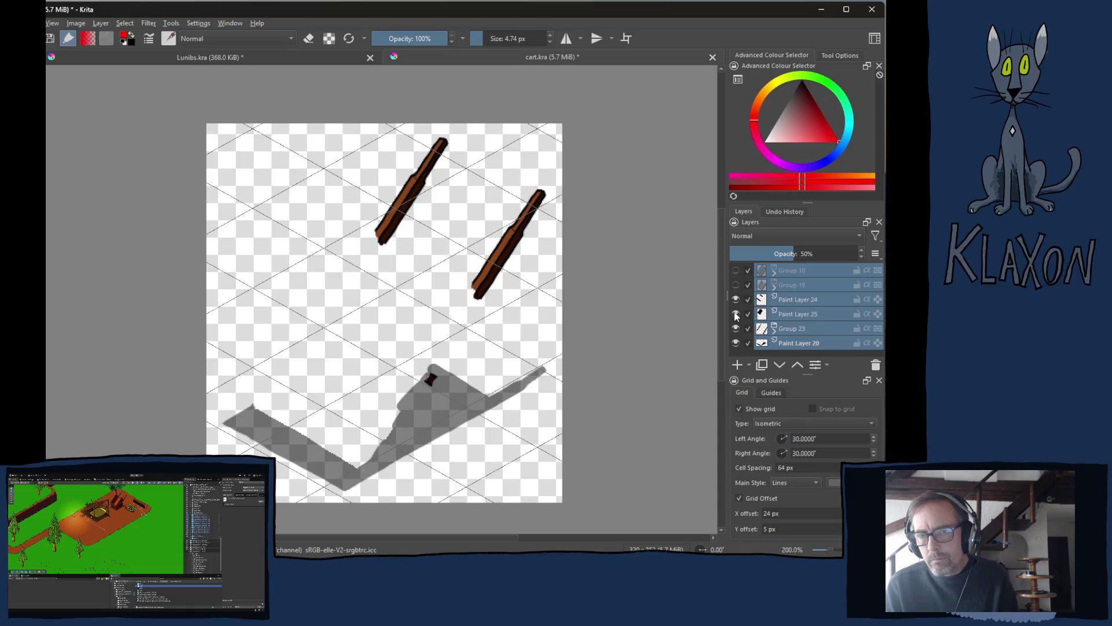
left_click(735, 284)
left_click(736, 270)
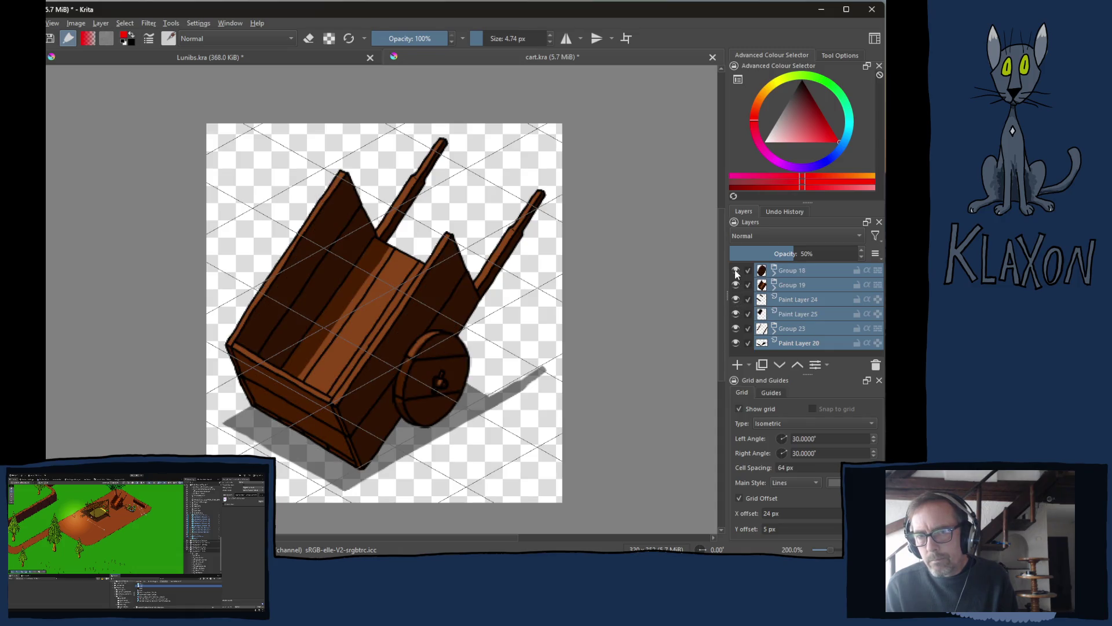
left_click(736, 300)
left_click(736, 299)
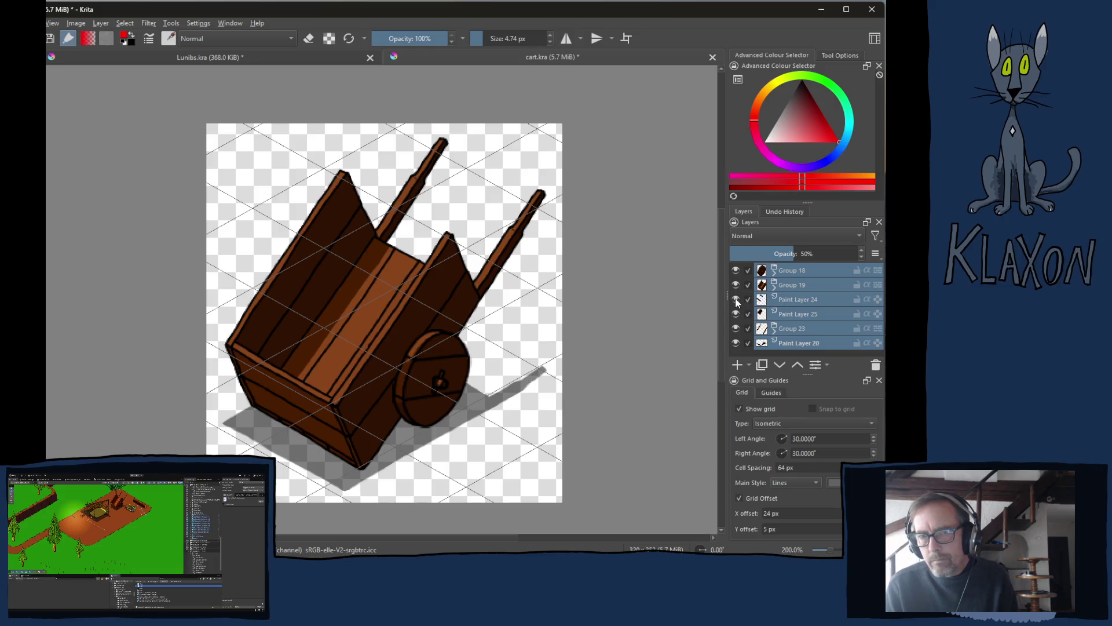
left_click(735, 343)
left_click(735, 343)
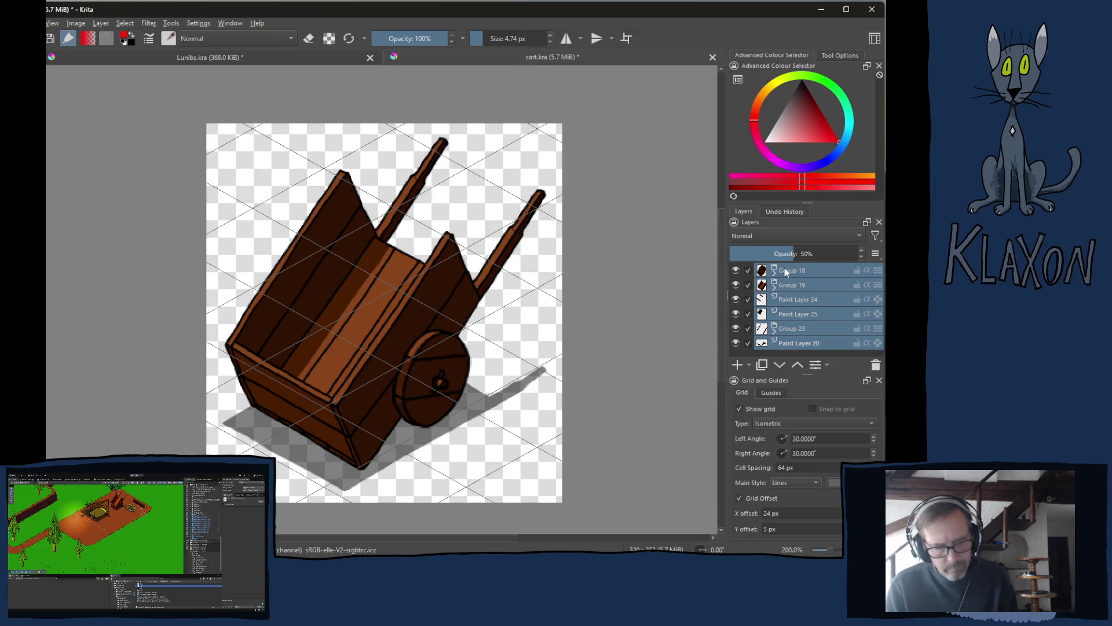
- Group the cart layers as 'Cart', duplicate it to Copy of Cart, and hide the original
key("ctrl+g")
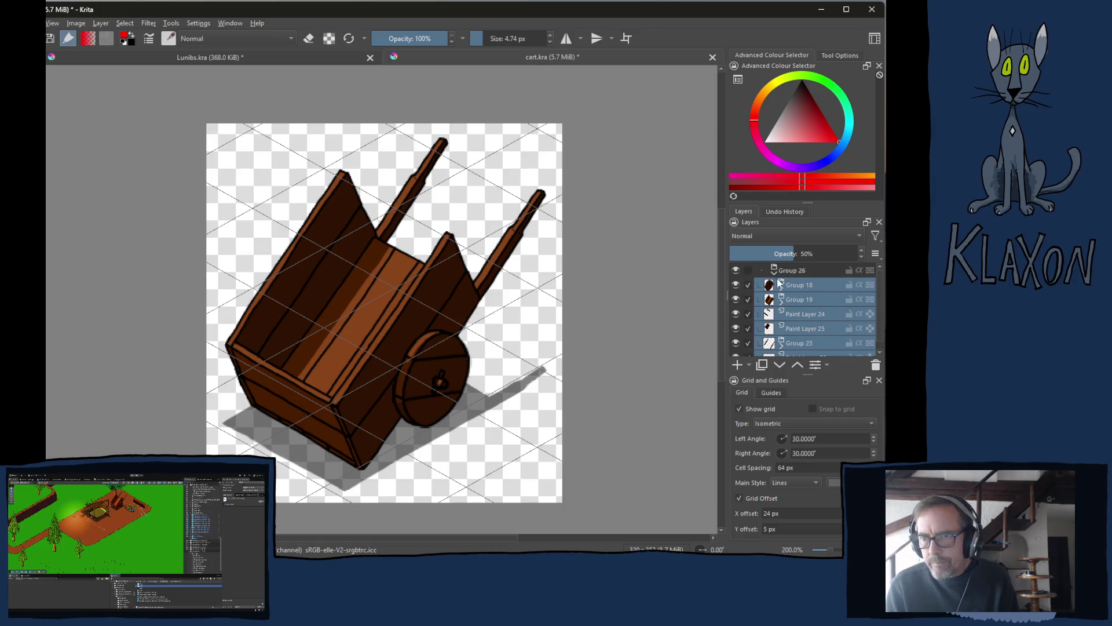
left_click(775, 272)
double_click(784, 270)
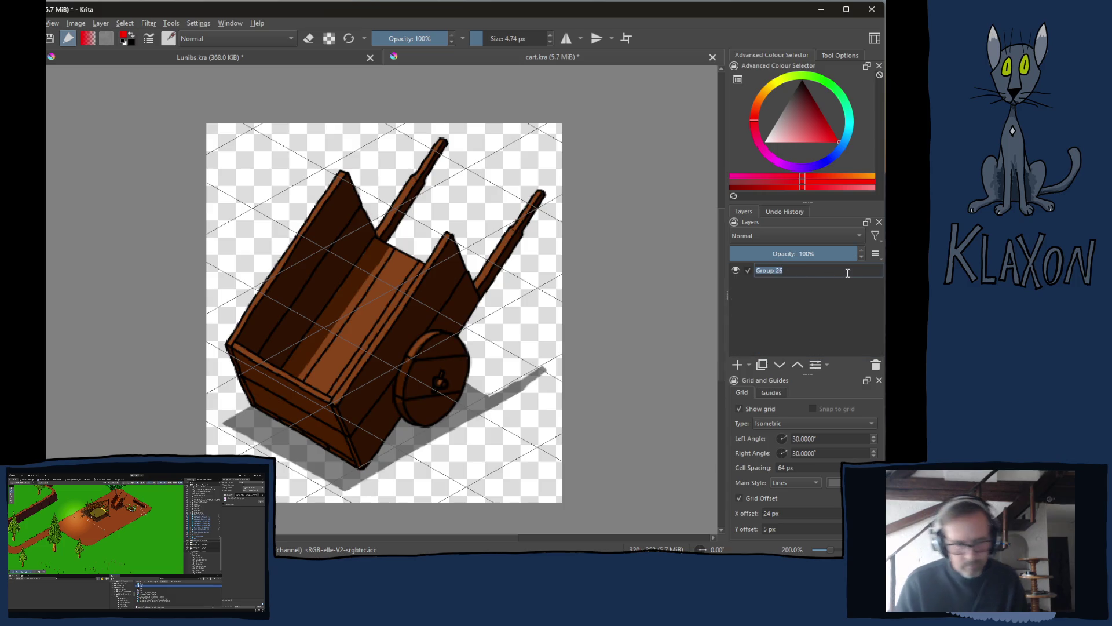
type("c")
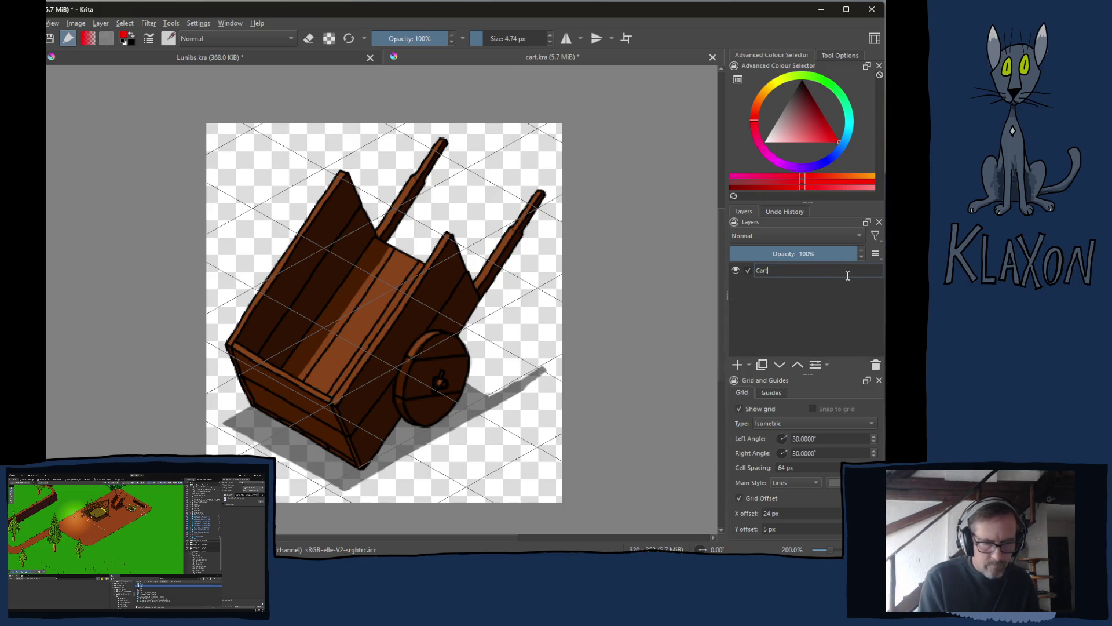
key("Return")
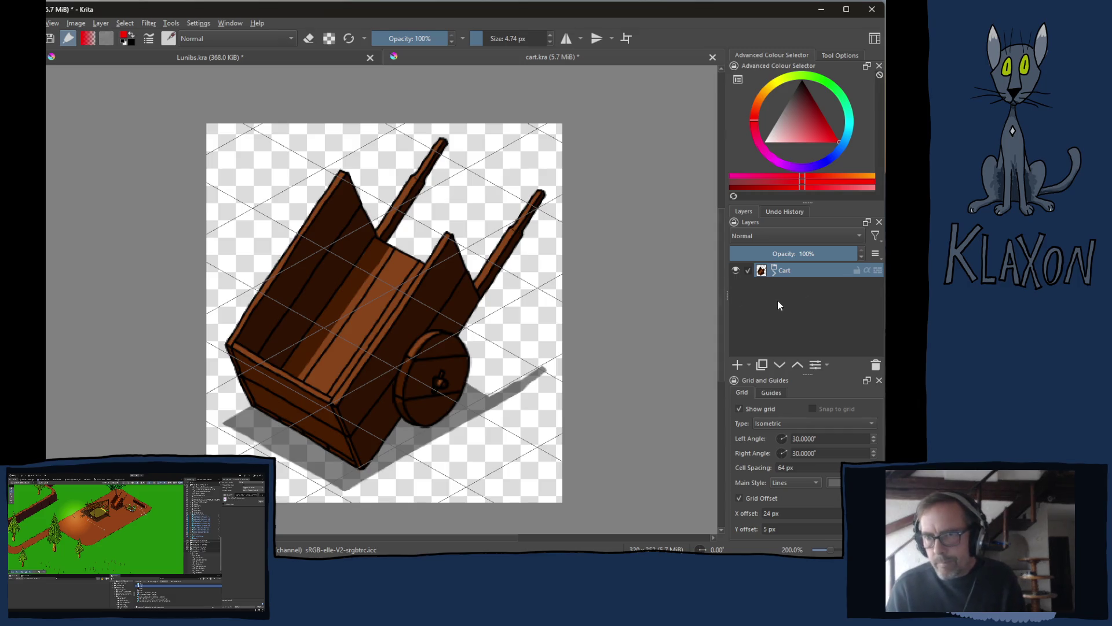
key("ctrl+j")
left_click(737, 284)
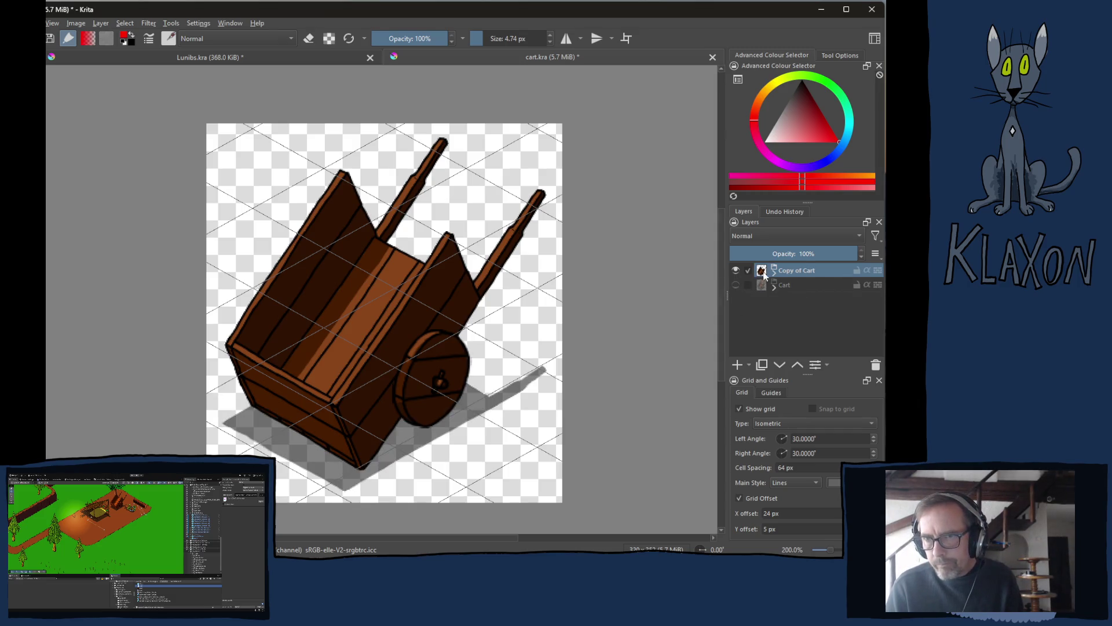
right_click(783, 270)
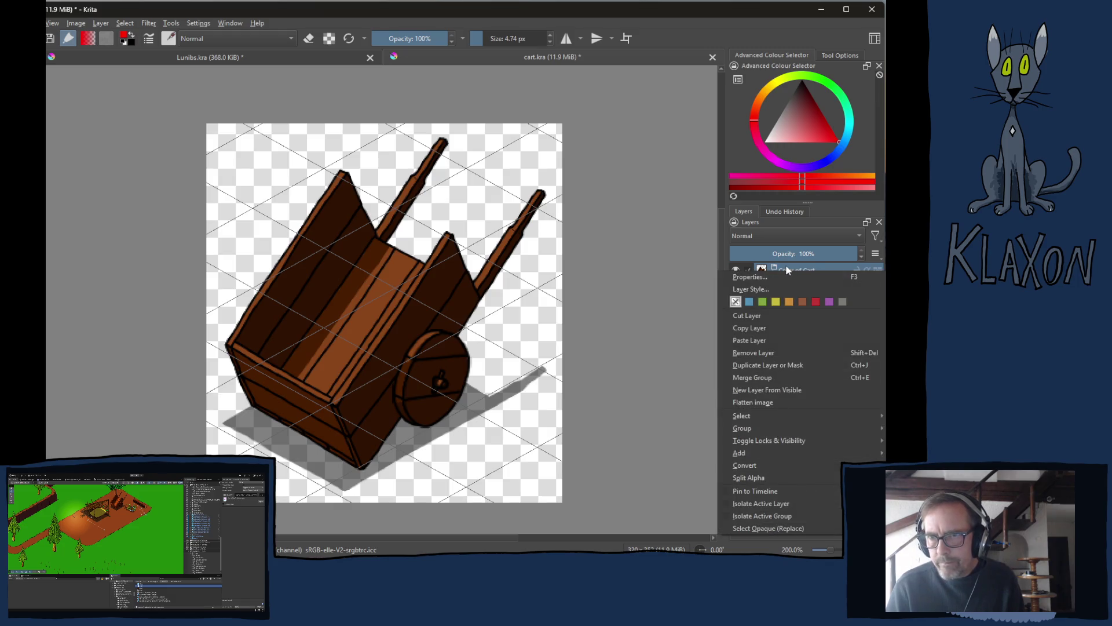
left_click(763, 270)
left_click(96, 24)
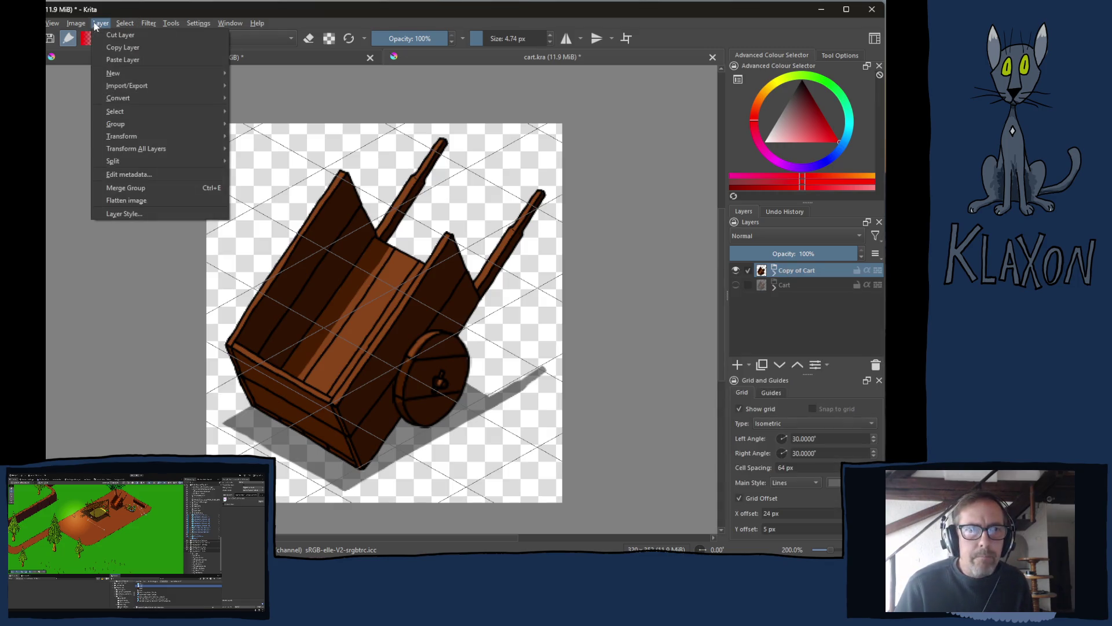
mouse_move(115, 137)
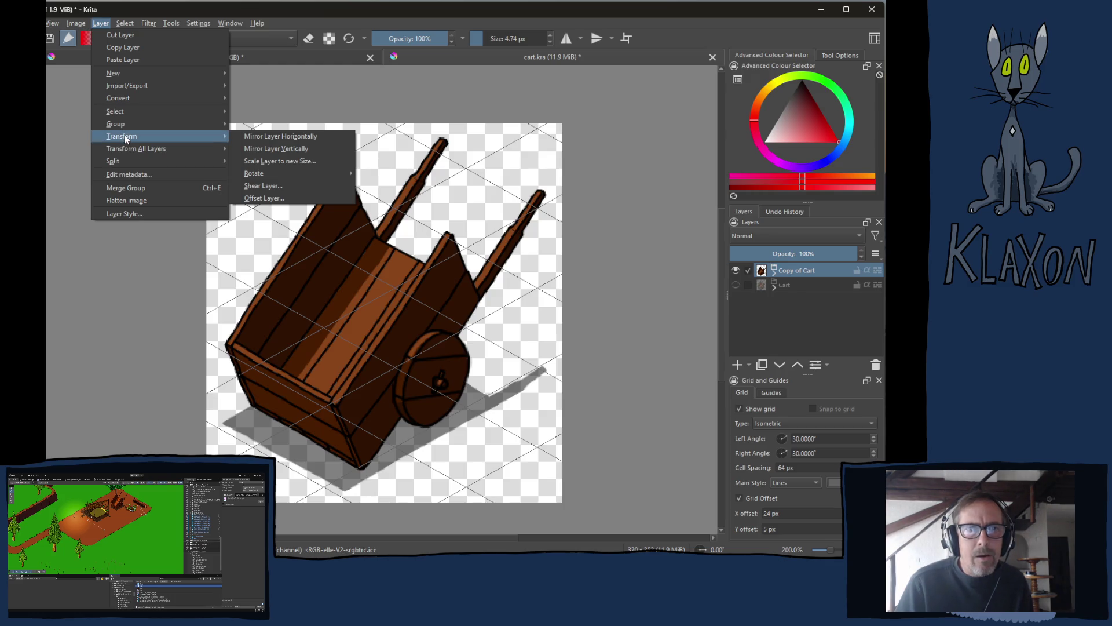
mouse_move(255, 173)
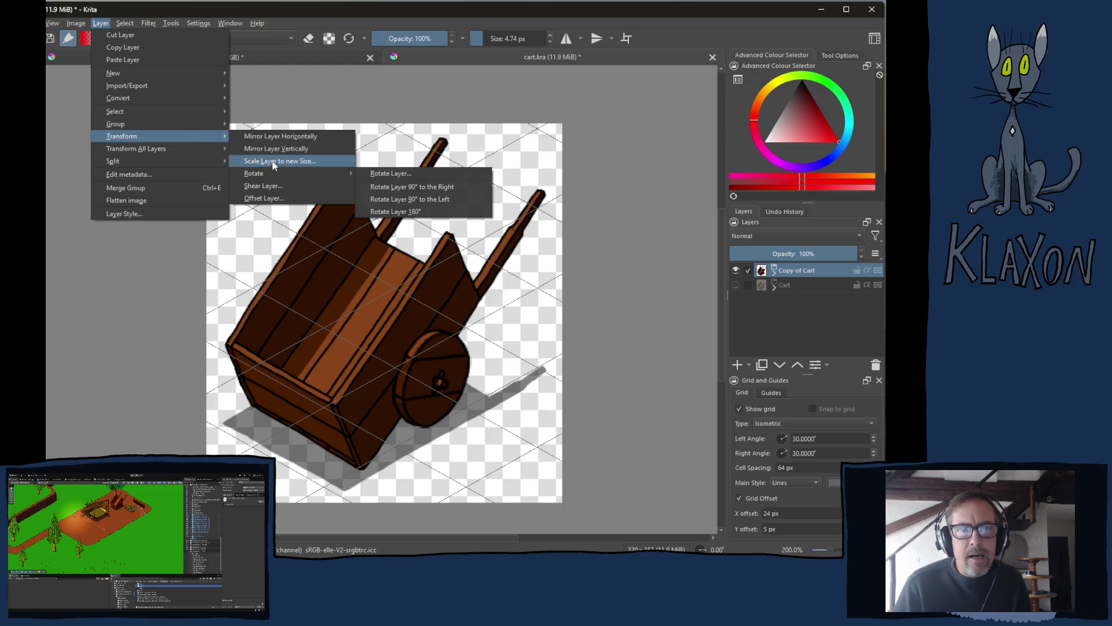
left_click(297, 137)
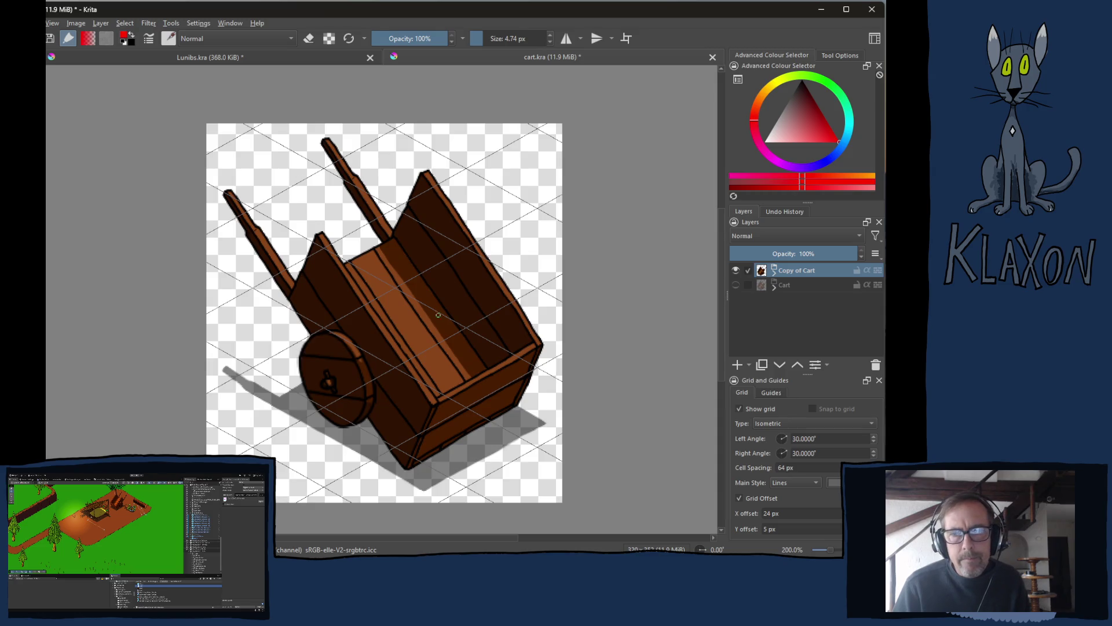
scroll(389, 344, "up", 3)
scroll(518, 338, "down", 3)
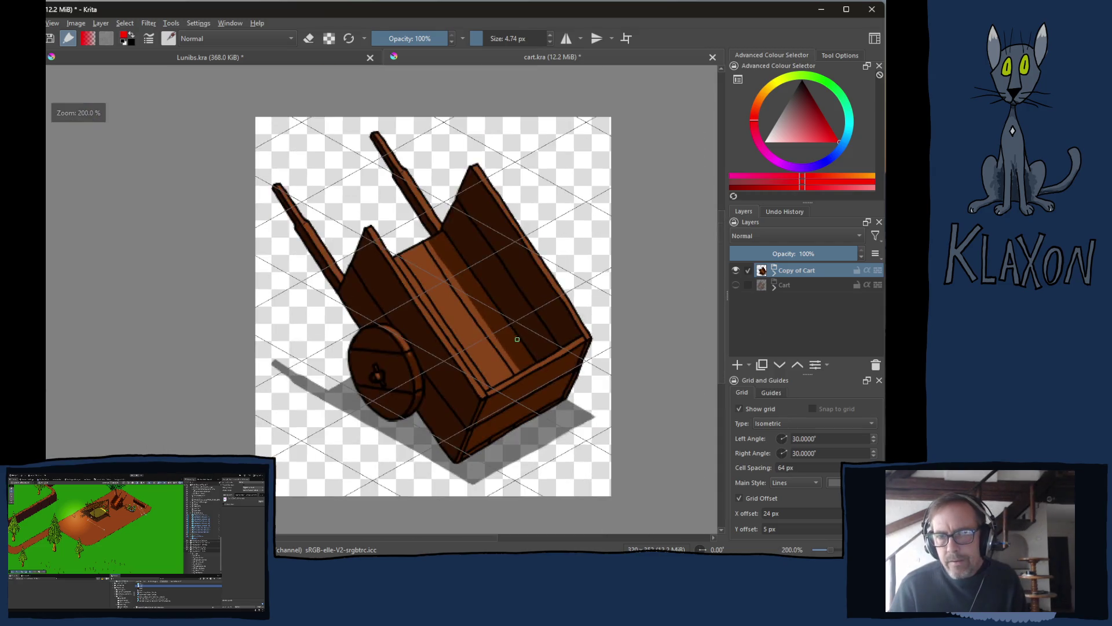
scroll(377, 363, "up", 2)
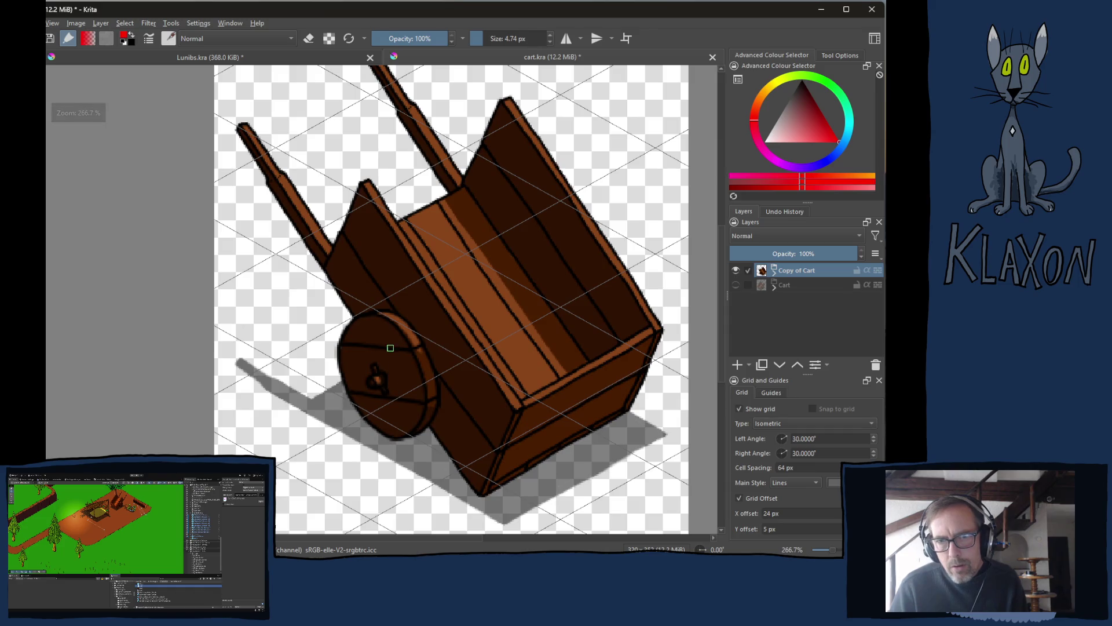
scroll(367, 246, "down", 2)
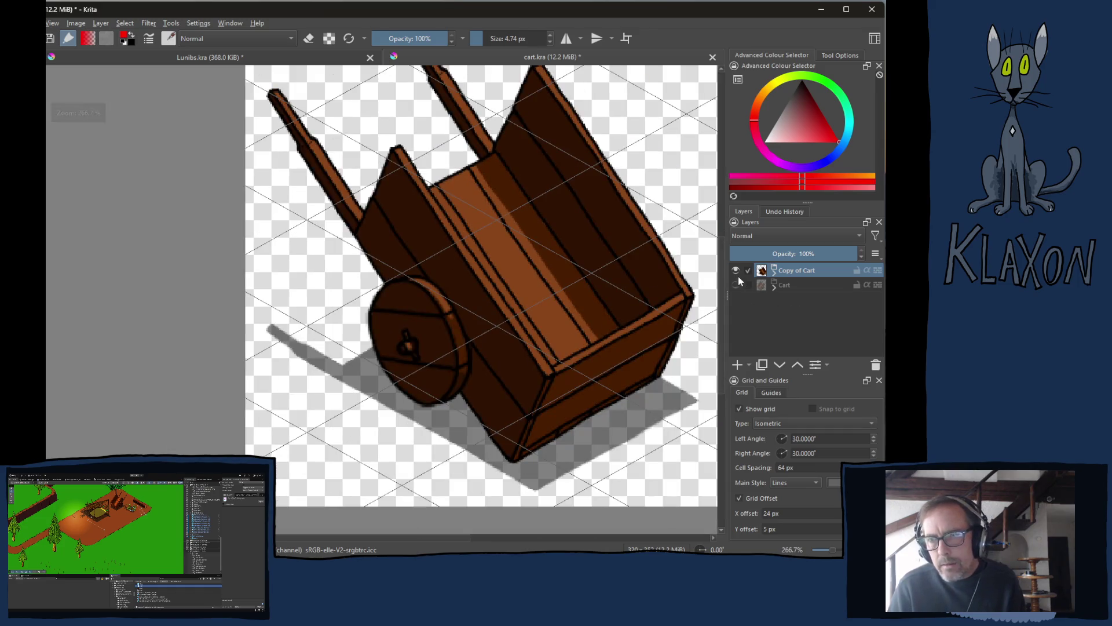
- In Copy of Cart, hide the shadow, handle and cart body layers, leaving only the wheel
left_click(775, 272)
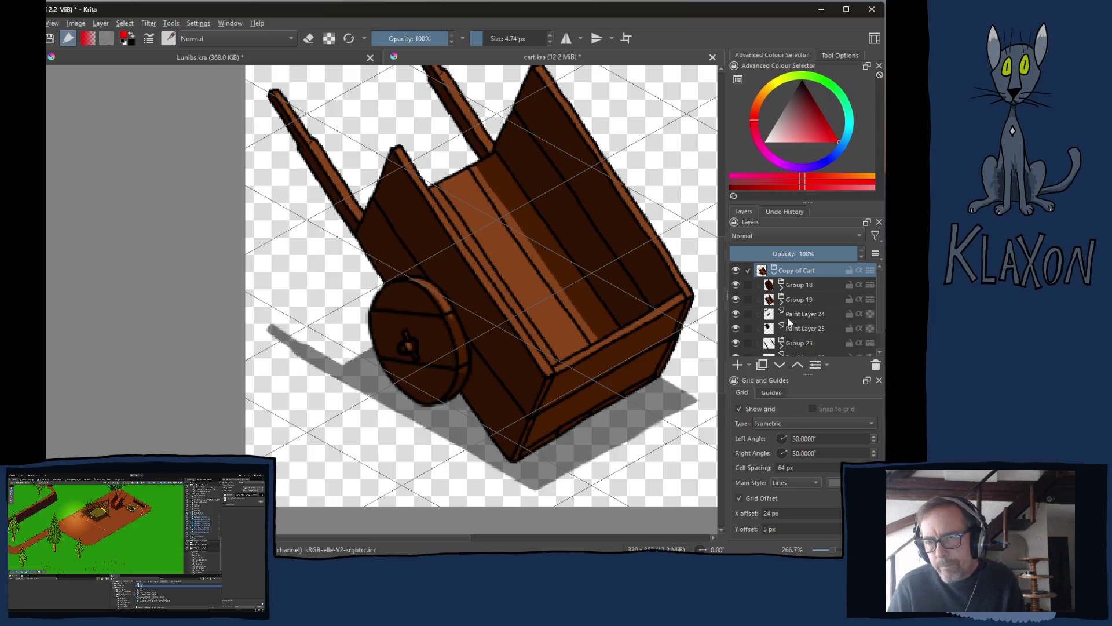
scroll(776, 333, "down", 1)
left_click(736, 335)
left_click(735, 319)
left_click(736, 304)
left_click(735, 291)
left_click(736, 276)
- Expand Group 18 and select Paint Layer 16 for painting
scroll(762, 310, "up", 1)
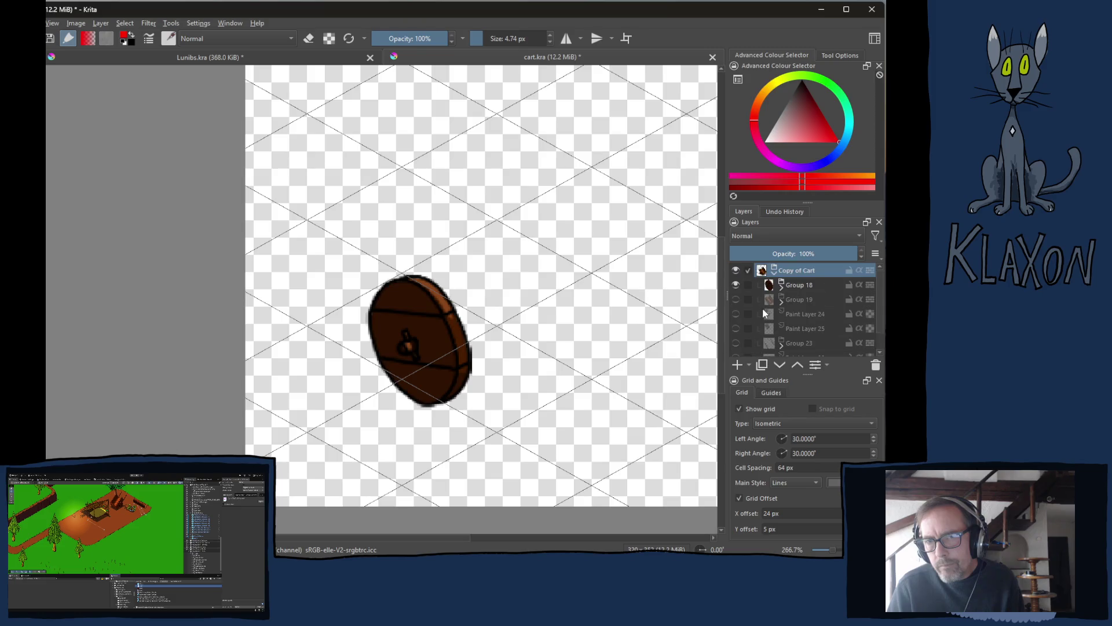
left_click(783, 287)
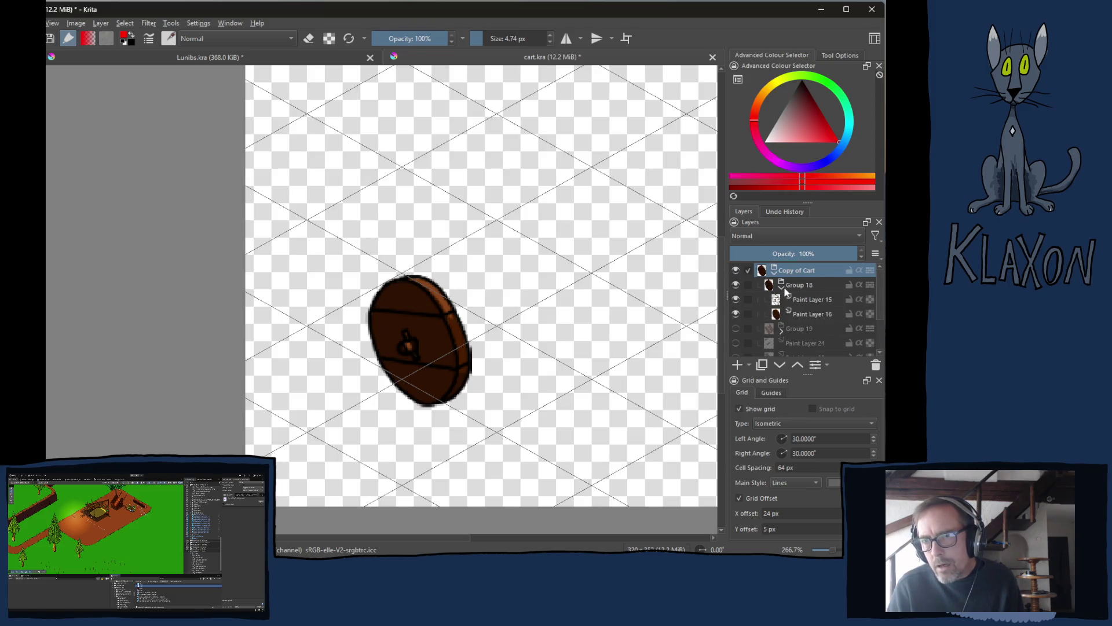
left_click(806, 316)
scroll(435, 357, "up", 4)
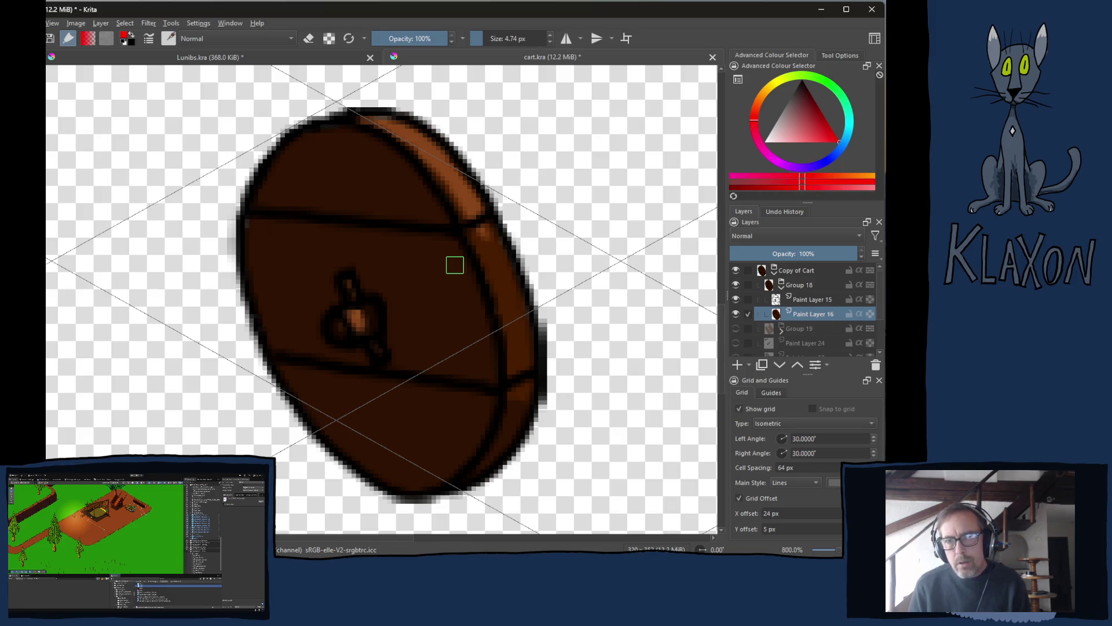
- Paint over the wheel's orange rim highlight in sampled dark brown and show the cart body again
left_click(435, 272, "ctrl")
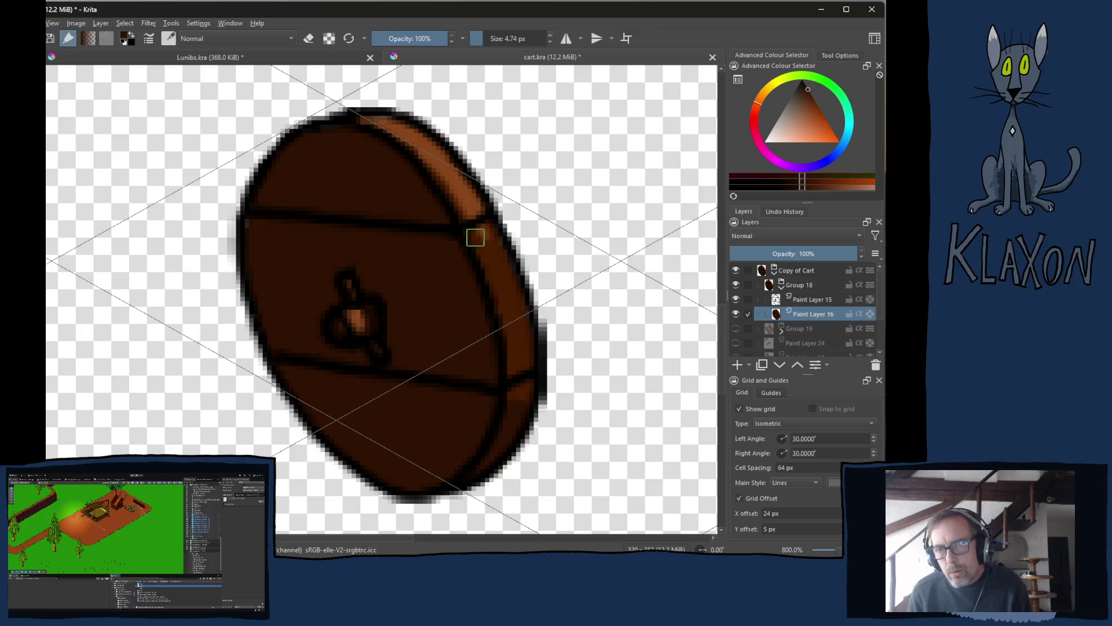
mouse_move(490, 235)
left_mouse_down()
mouse_move(526, 372)
mouse_move(516, 388)
left_mouse_up()
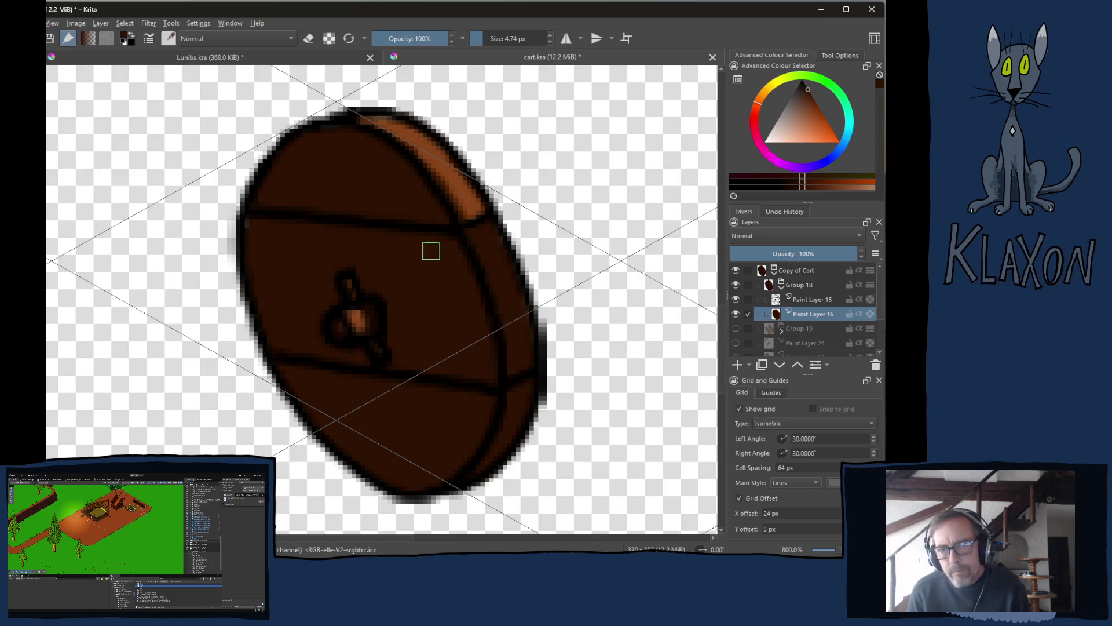
left_click(736, 327)
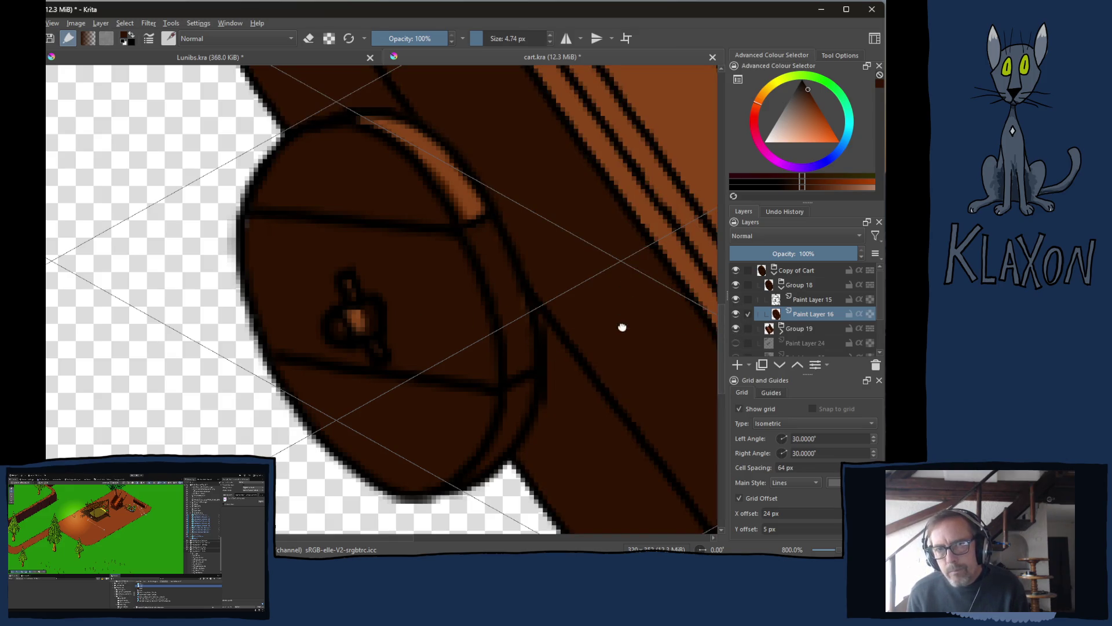
left_click_drag(622, 327, 475, 263)
mouse_move(575, 313)
left_mouse_down()
mouse_move(502, 371)
mouse_move(517, 403)
left_mouse_up()
mouse_move(341, 240)
left_mouse_down()
mouse_move(323, 203)
mouse_move(342, 241)
mouse_move(352, 241)
mouse_move(350, 224)
mouse_move(316, 197)
left_mouse_up()
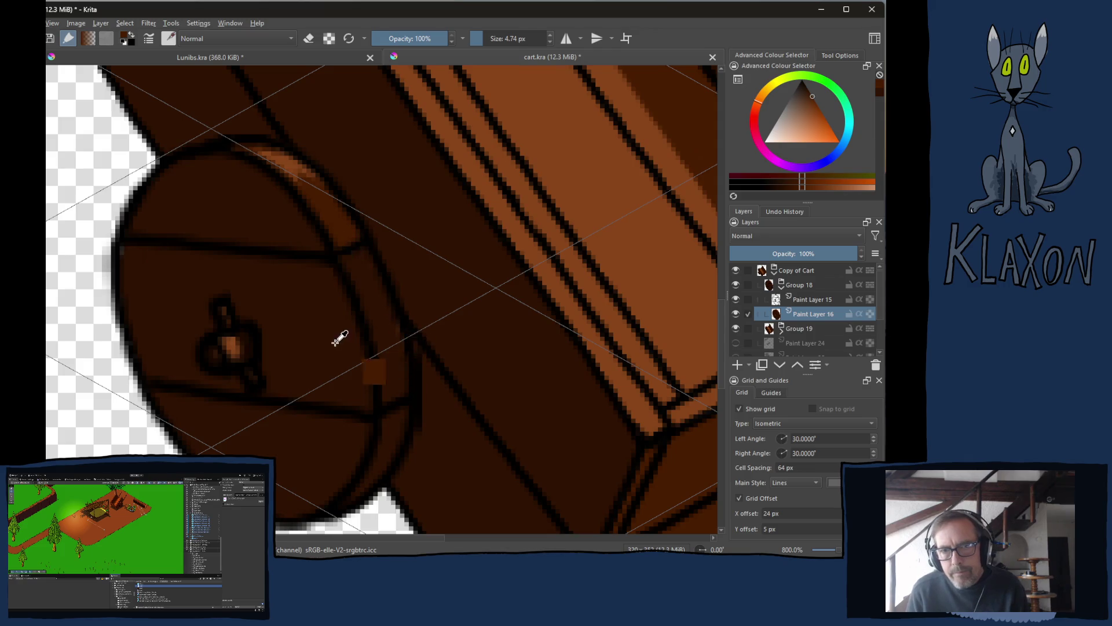
- Fill the wheel's upper, middle and lower segments with a lighter brown from the pop-up palette
left_click(373, 370, "ctrl")
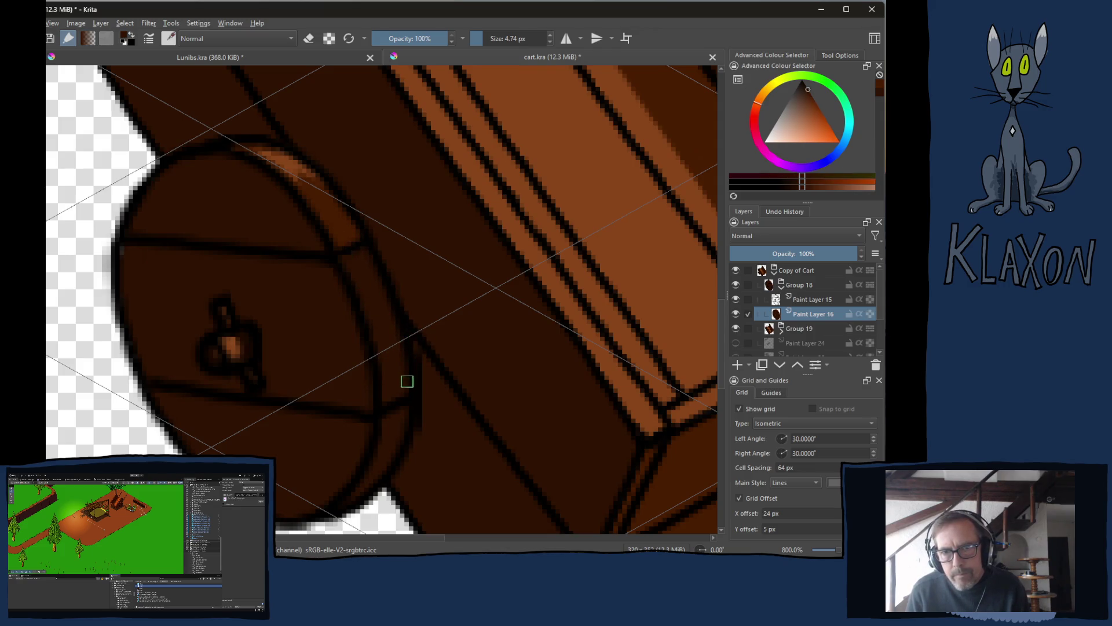
right_click(310, 232)
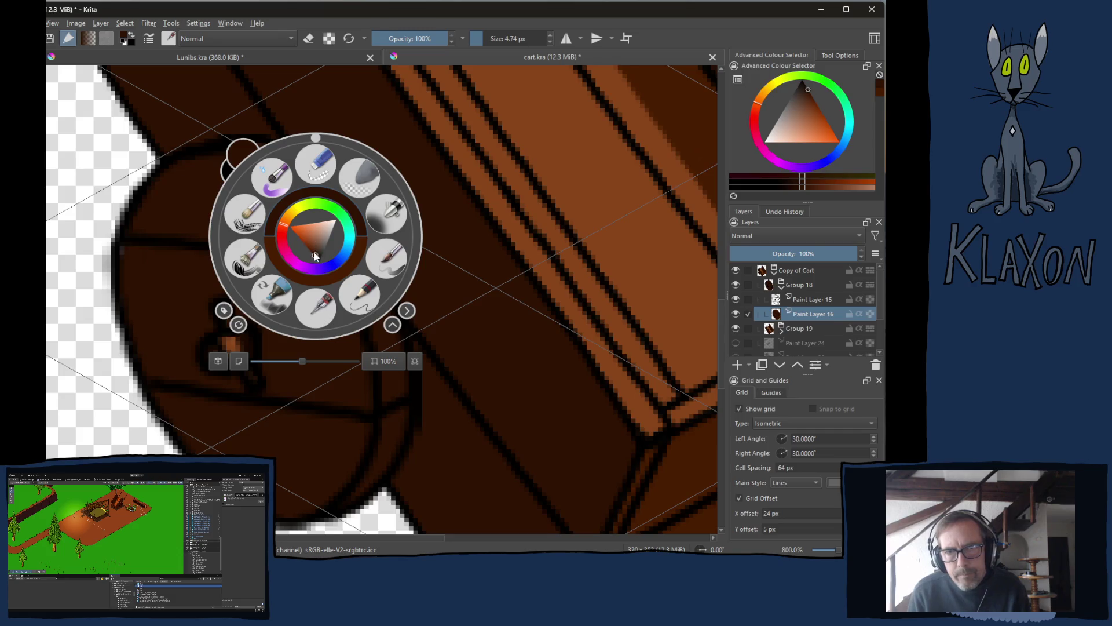
left_click(333, 274)
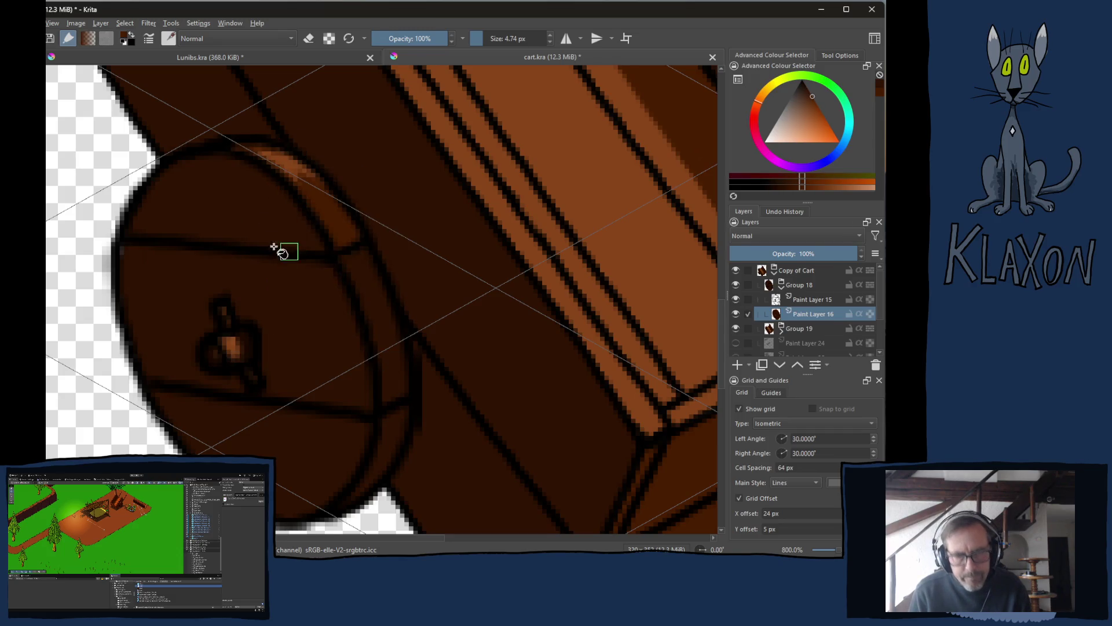
left_click(255, 223)
left_click(318, 367)
left_click(315, 439)
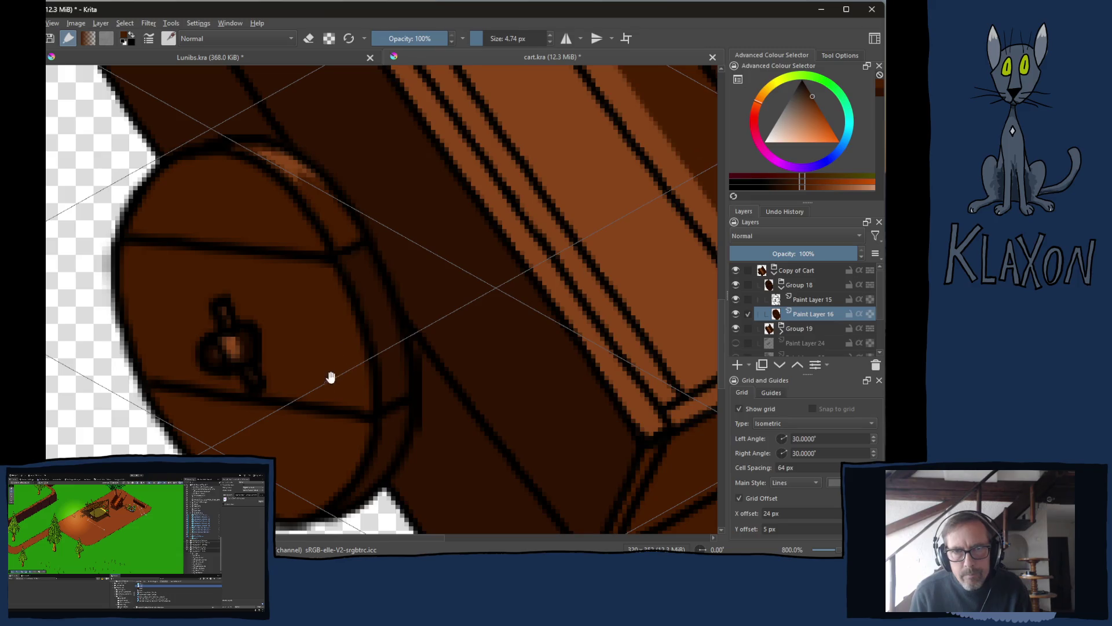
mouse_move(318, 415)
left_mouse_down()
mouse_move(298, 355)
mouse_move(259, 326)
mouse_move(311, 363)
left_mouse_up()
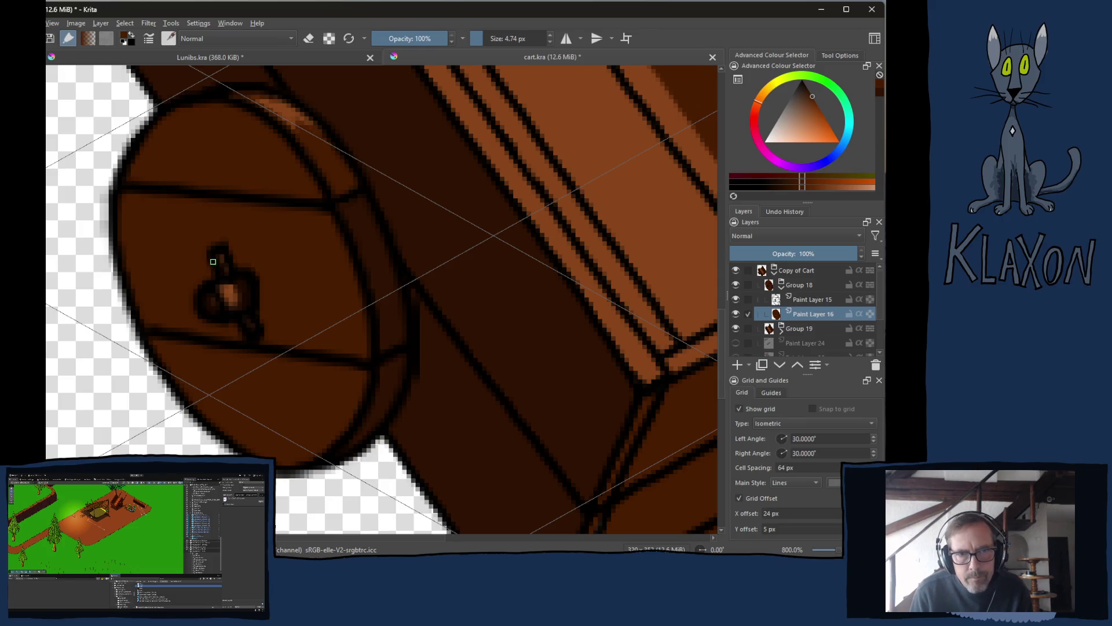
mouse_move(435, 419)
left_mouse_down()
mouse_move(328, 309)
mouse_move(330, 370)
mouse_move(370, 388)
mouse_move(402, 427)
mouse_move(535, 355)
left_mouse_up()
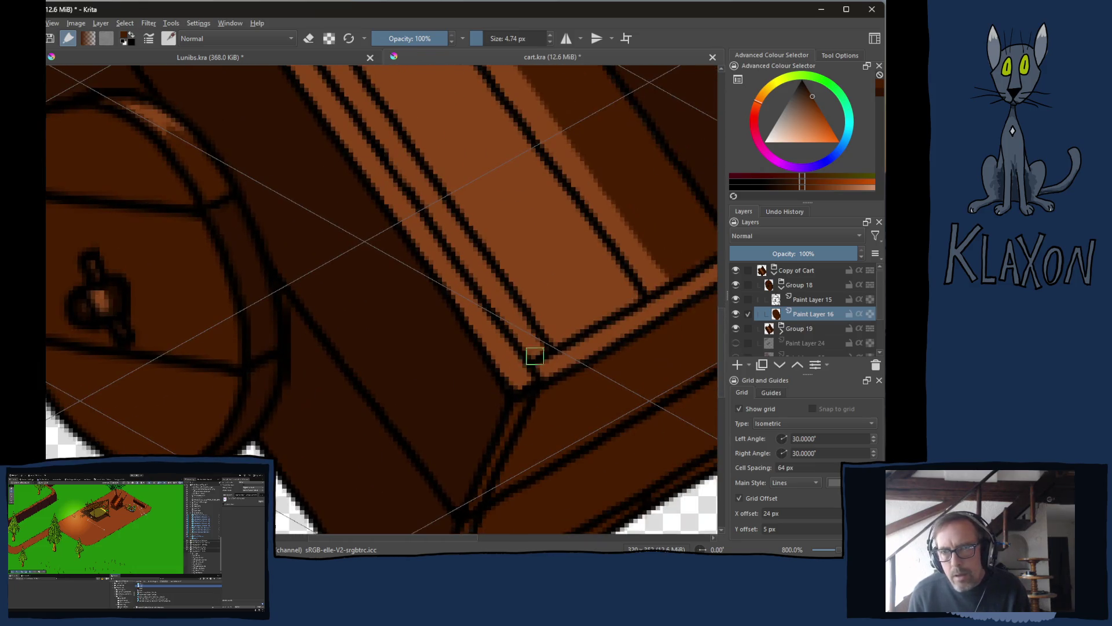
left_click(780, 288)
- Hide the wheel group Group 18 and select Paint Layer 17 inside Group 19
left_click(736, 285)
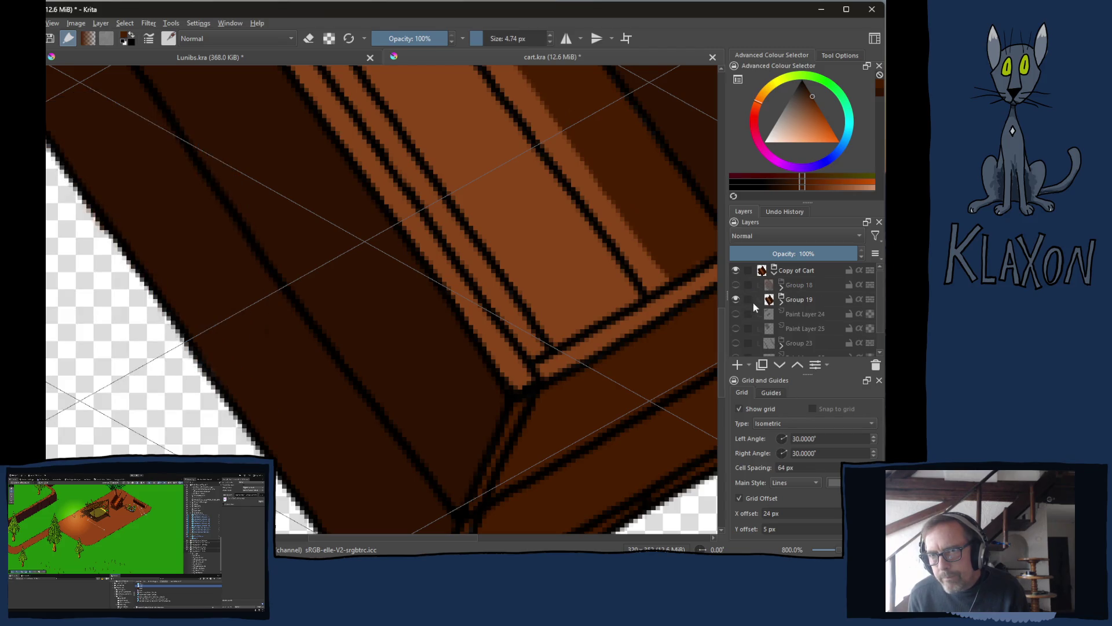
left_click(780, 300)
left_click(795, 330)
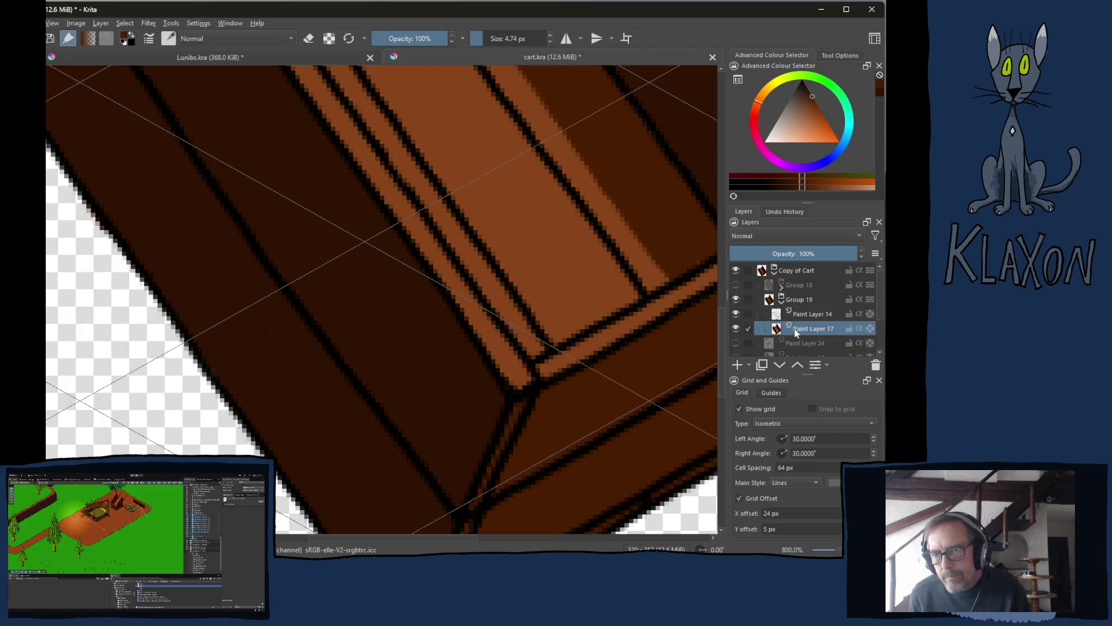
mouse_move(503, 288)
left_mouse_down()
mouse_move(405, 238)
mouse_move(404, 214)
mouse_move(377, 242)
left_mouse_up()
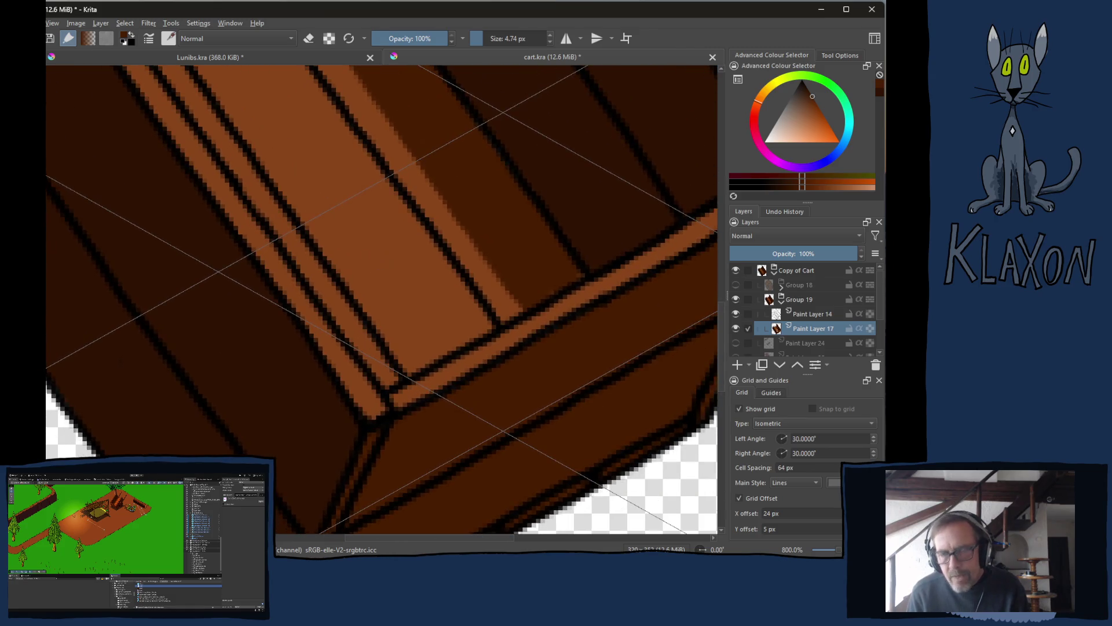
scroll(377, 242, "down", 2)
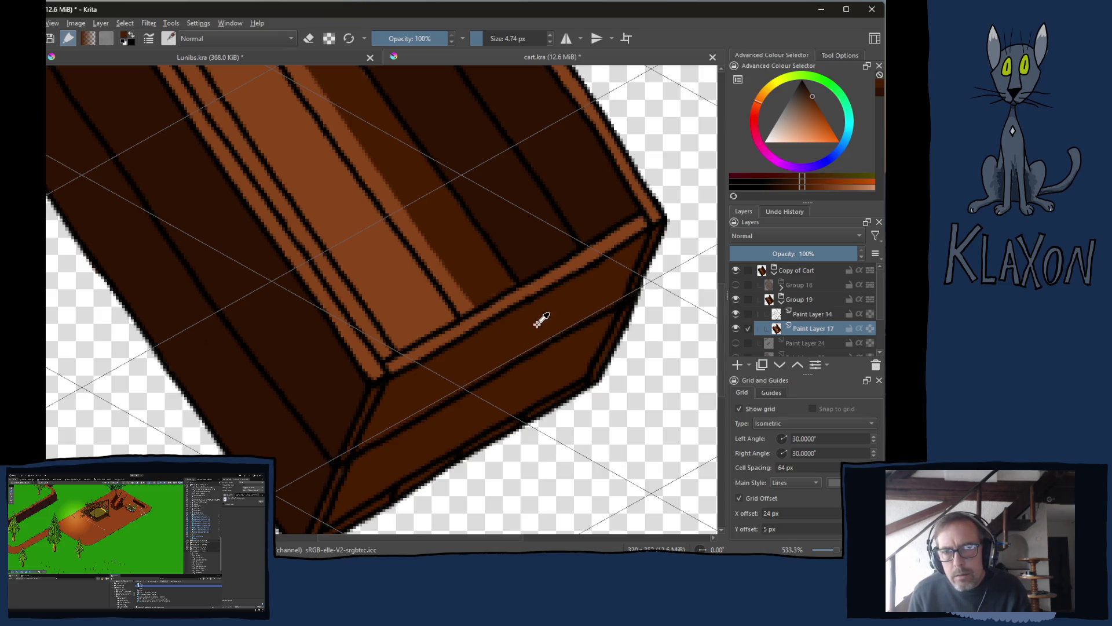
- Fill the cart's upper faces with lighter brown and the lower front faces with darker brown
key("f")
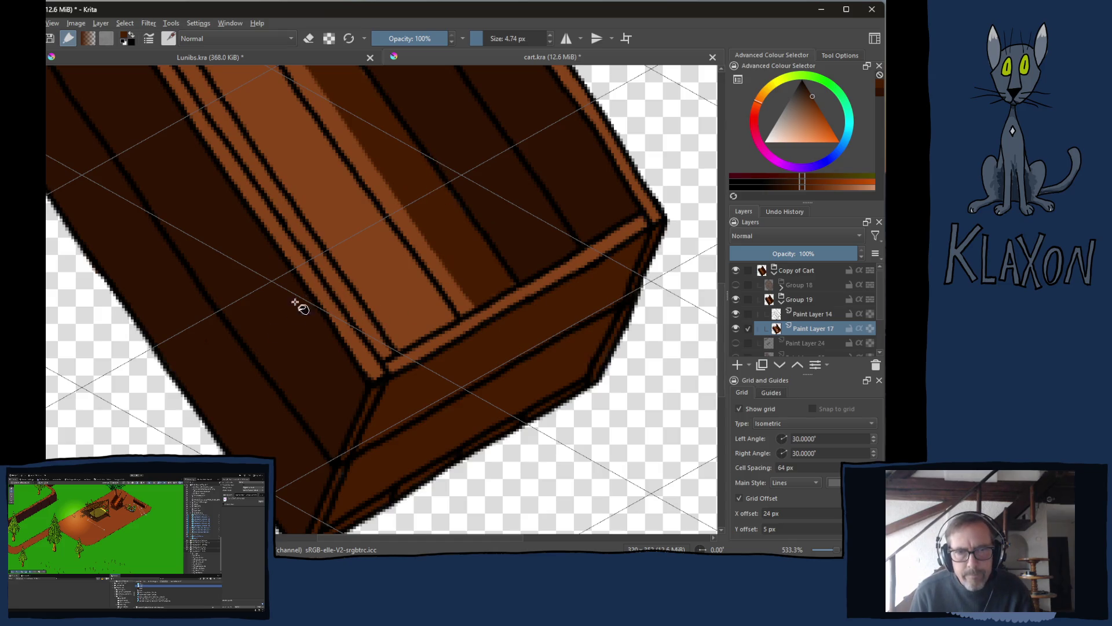
left_click(300, 306)
left_click(263, 328)
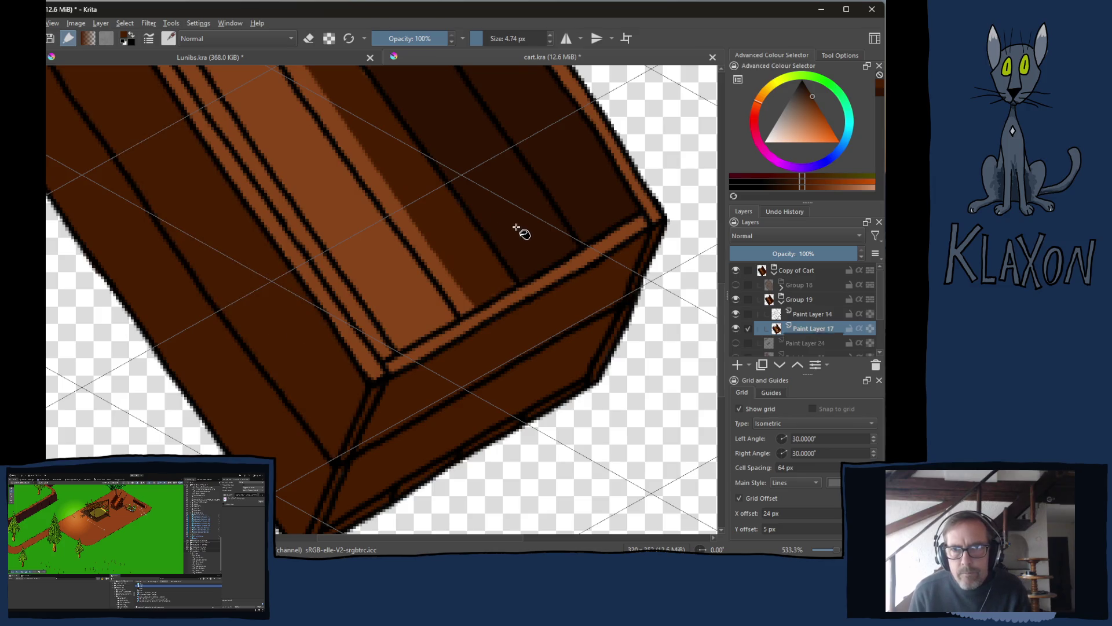
left_click(490, 238)
left_click(503, 231)
right_click(483, 225)
left_click(496, 228)
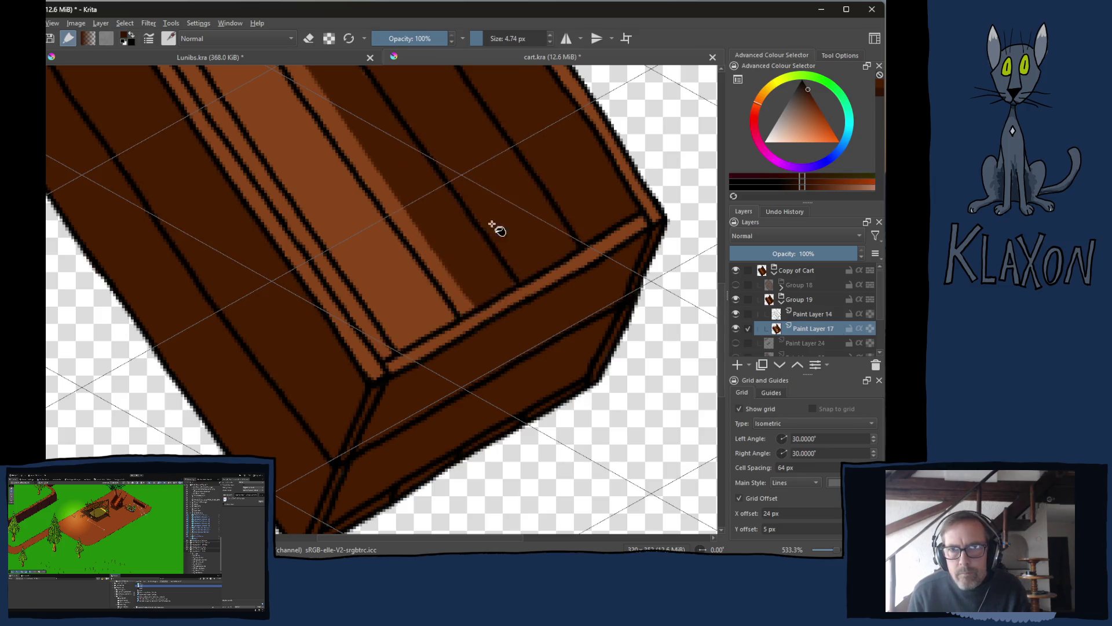
left_click(498, 350)
left_click(519, 386)
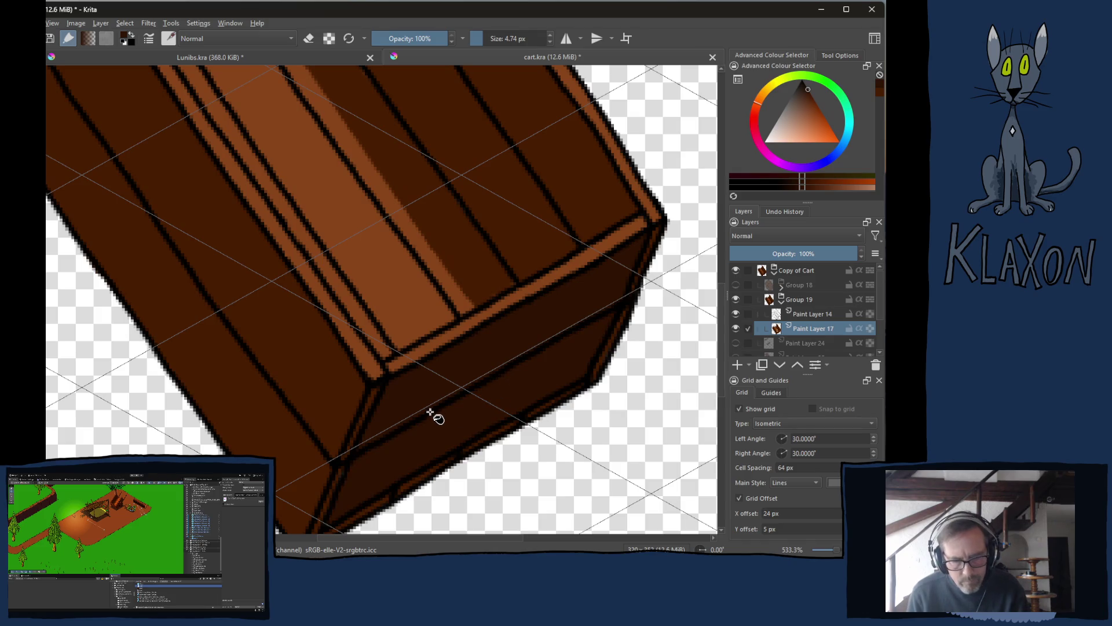
- Brush dark brown along the cart's diagonal, lower and right outer edges
scroll(410, 407, "down", 4)
scroll(355, 270, "up", 2)
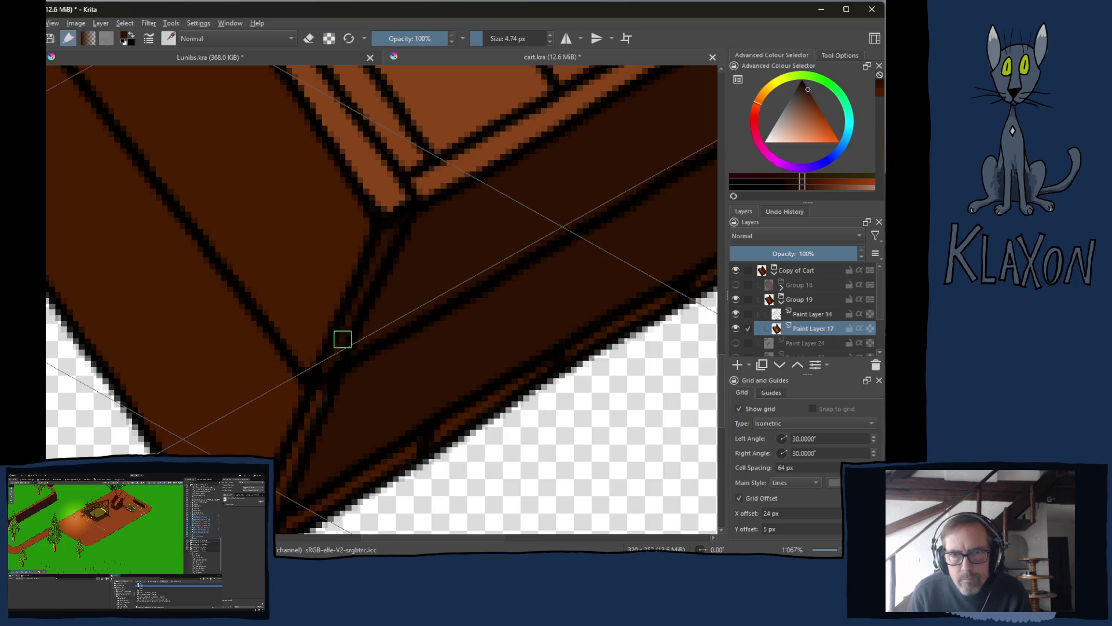
scroll(330, 365, "down", 2)
left_click_drag(325, 341, 286, 442)
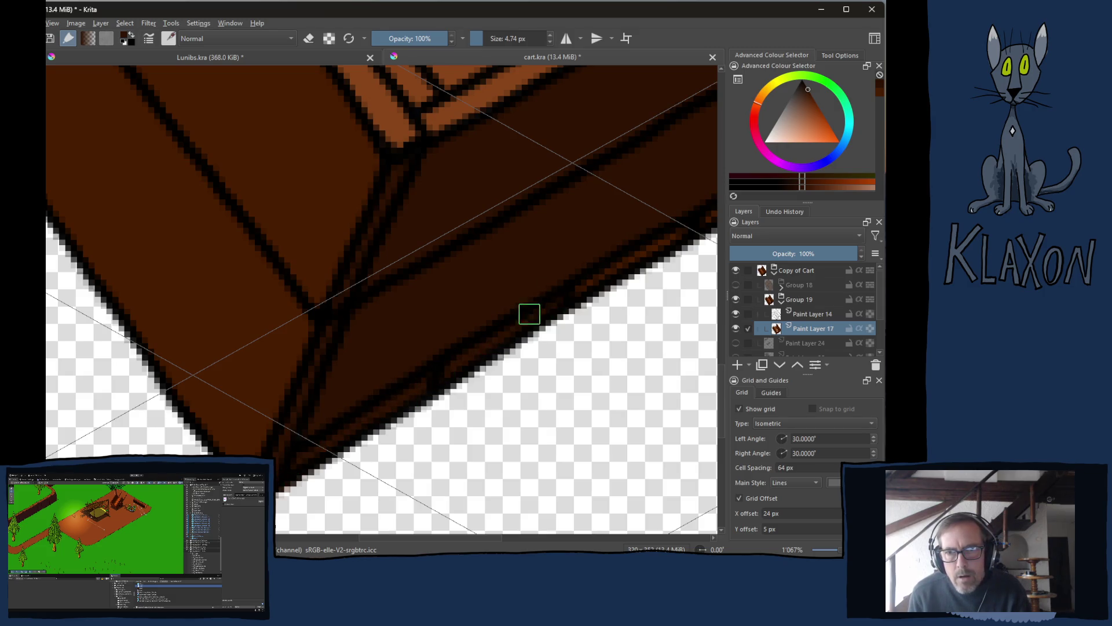
left_click_drag(618, 261, 444, 297)
mouse_move(616, 228)
left_mouse_down()
mouse_move(429, 333)
mouse_move(419, 324)
left_mouse_up()
left_click_drag(466, 291, 467, 253)
left_click_drag(566, 114, 464, 382)
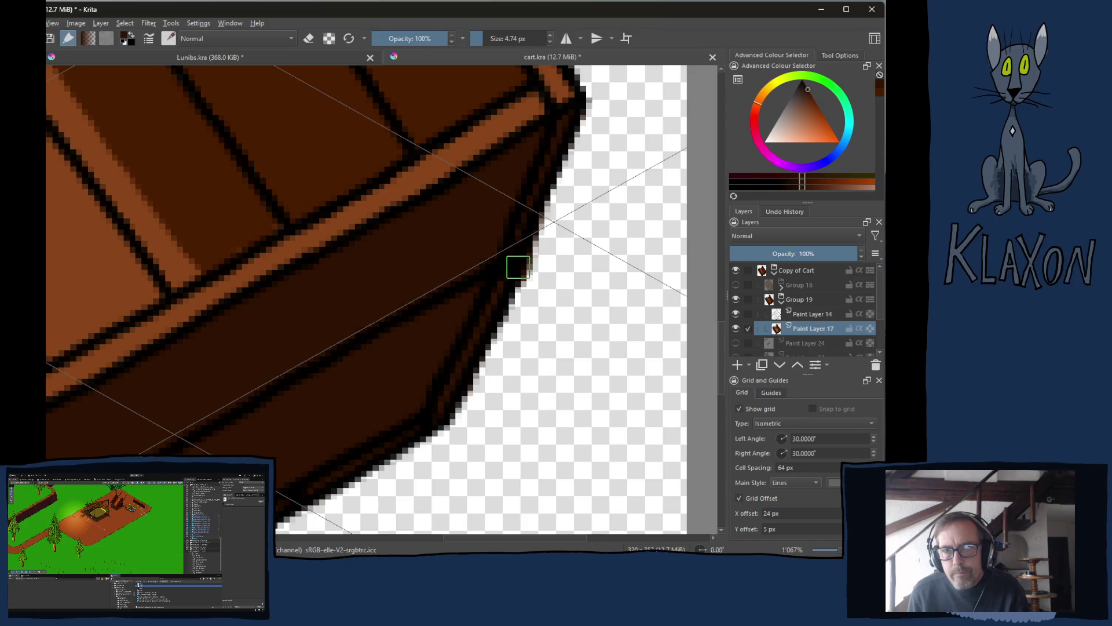
- Erase stray pixels along the cart body's edge, then pick a new brown to paint with
right_click(535, 271)
right_click(525, 270)
key("e")
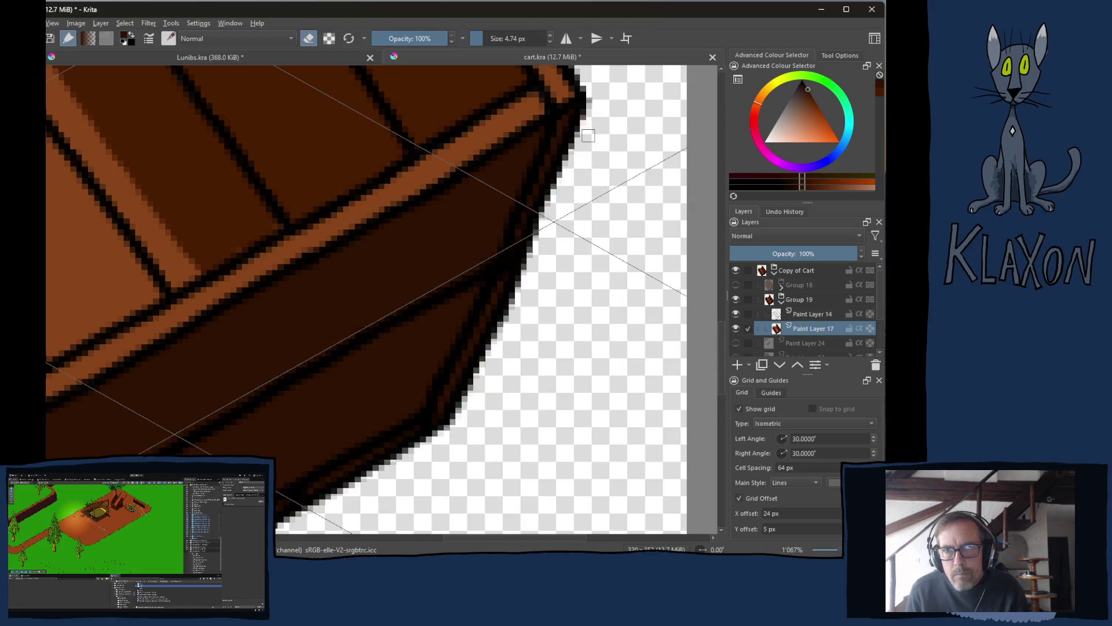
mouse_move(543, 238)
left_mouse_down()
mouse_move(515, 318)
mouse_move(452, 340)
mouse_move(432, 284)
left_mouse_up()
mouse_move(306, 258)
left_mouse_down()
mouse_move(439, 328)
mouse_move(439, 318)
left_mouse_up()
key("e")
left_click(394, 298, "ctrl")
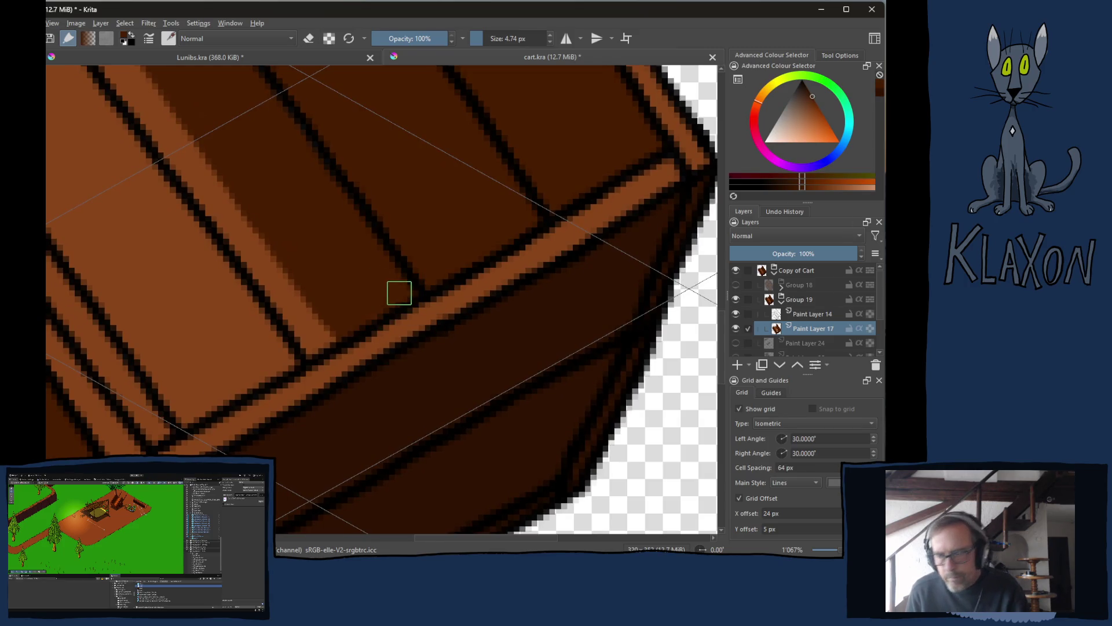
scroll(391, 294, "down", 3)
scroll(386, 297, "down", 1)
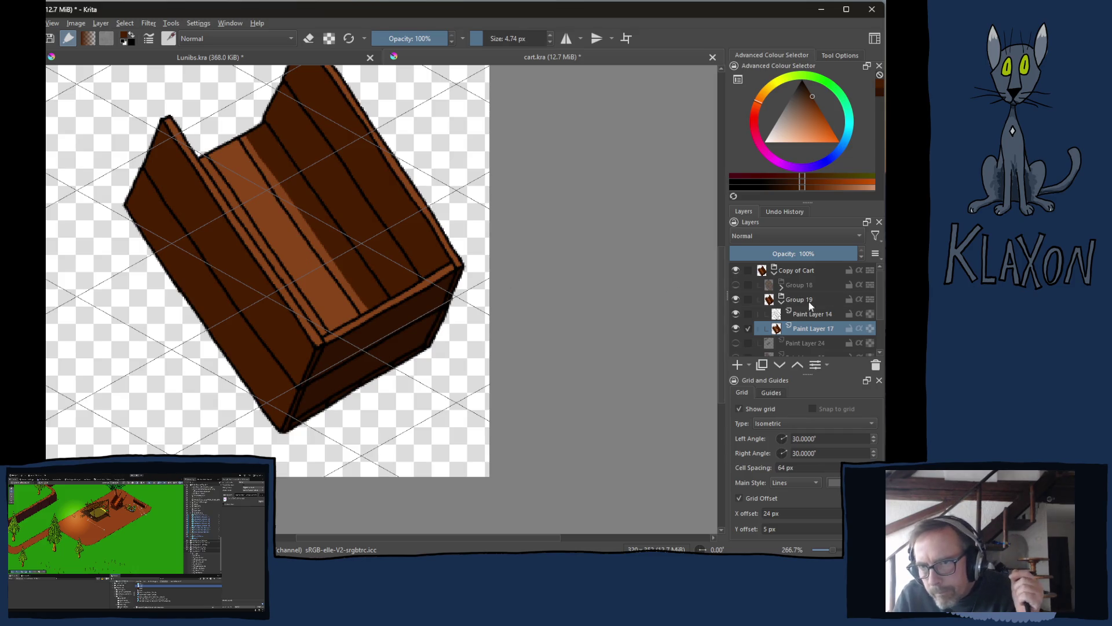
- Show Group 18's wheel, Paint Layer 24 and the handle layers again
left_click(735, 285)
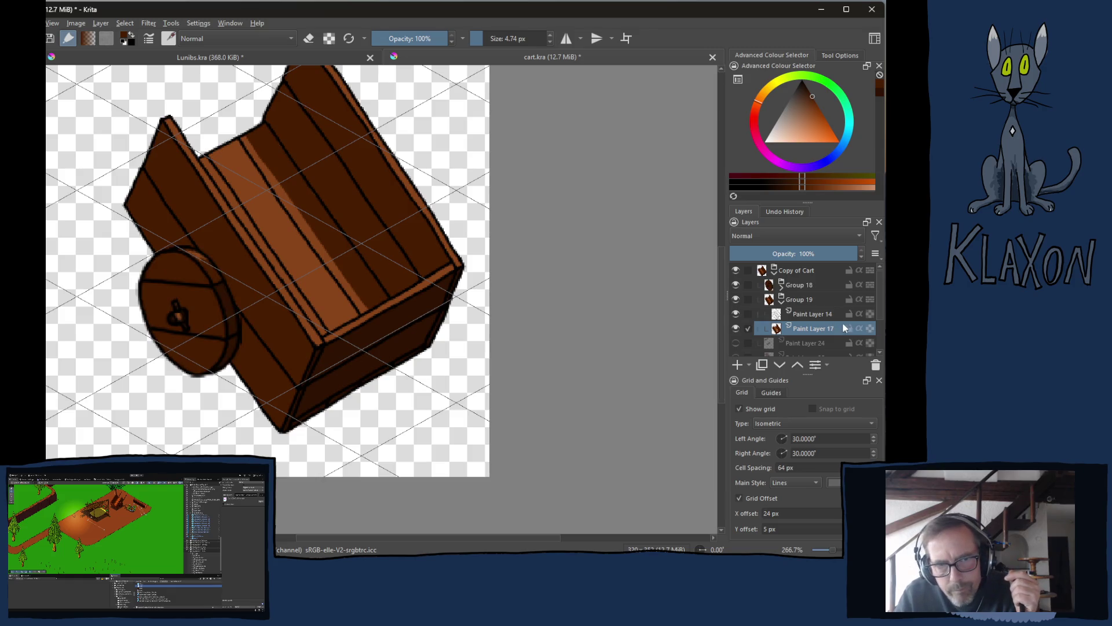
scroll(805, 329, "down", 2)
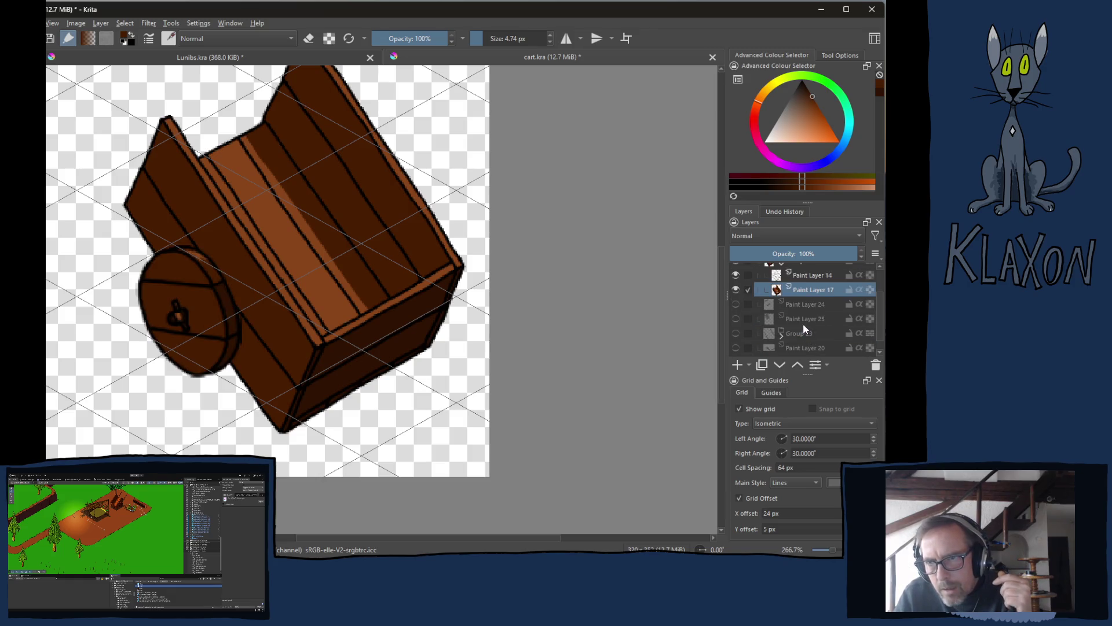
left_click(735, 304)
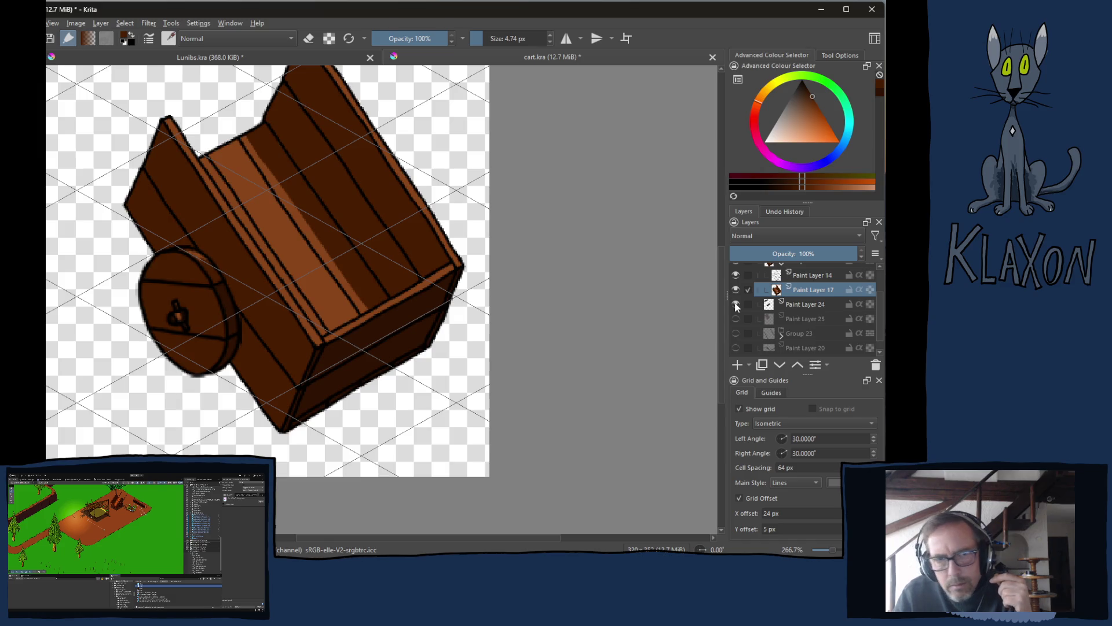
left_click(735, 318)
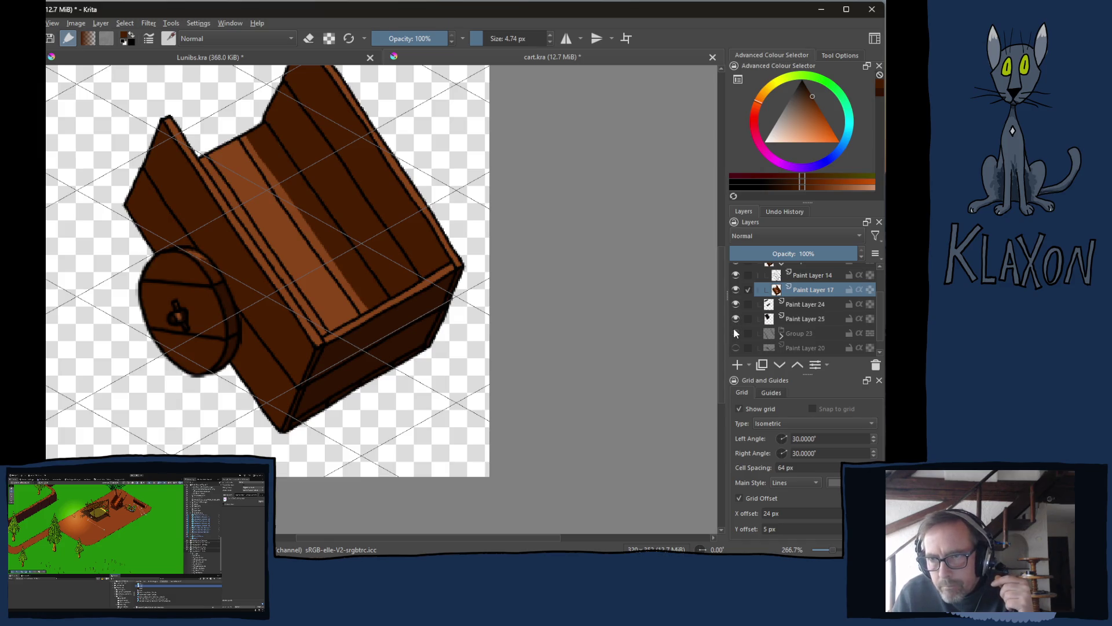
left_click(736, 332)
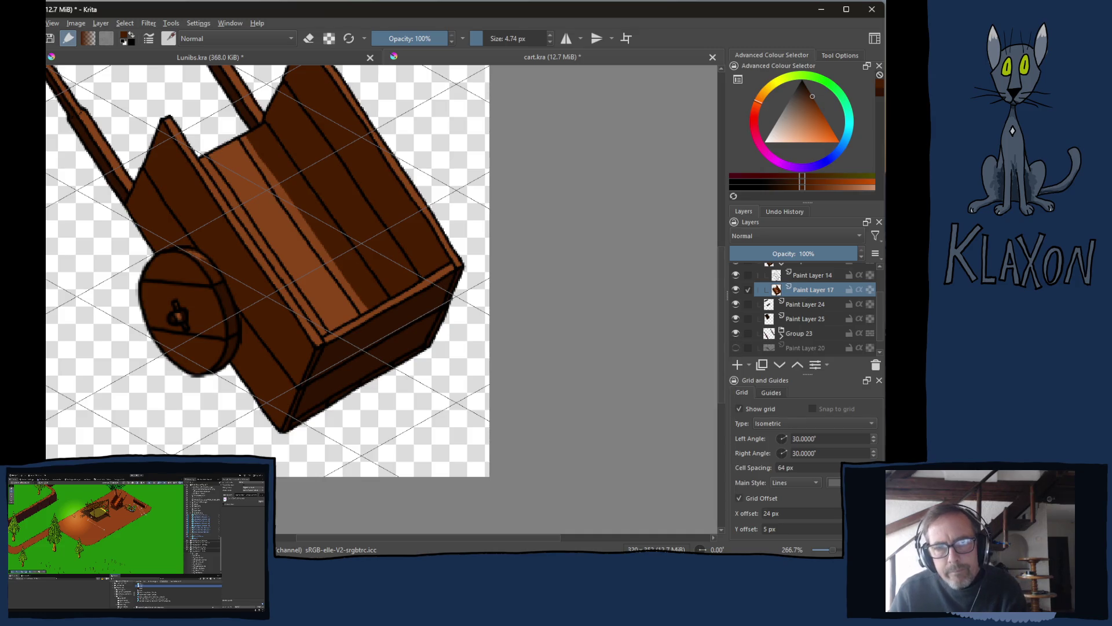
- Expand Group 23, select Paint Layer 22, and frame the whole cart
left_click(781, 335)
left_click(742, 347)
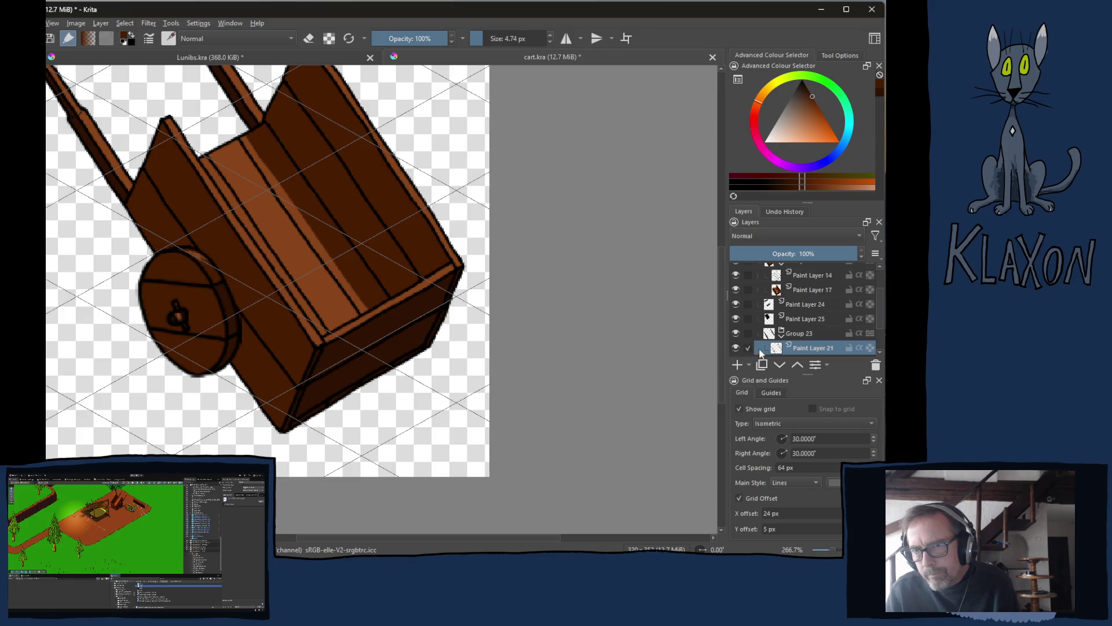
scroll(808, 320, "down", 1)
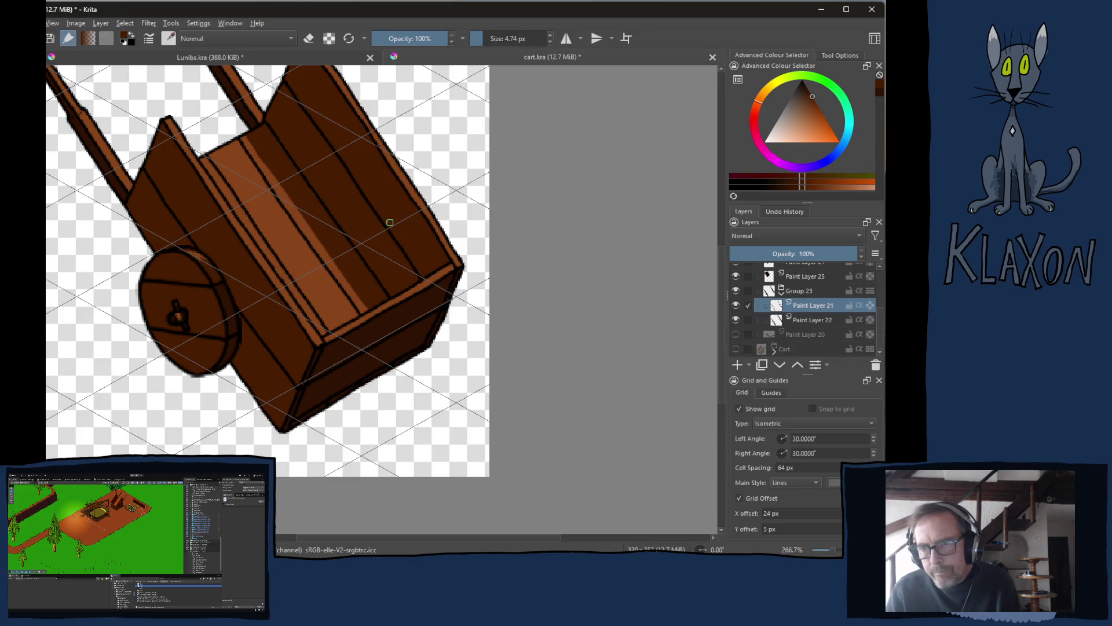
left_click(817, 319)
left_click_drag(254, 200, 499, 347)
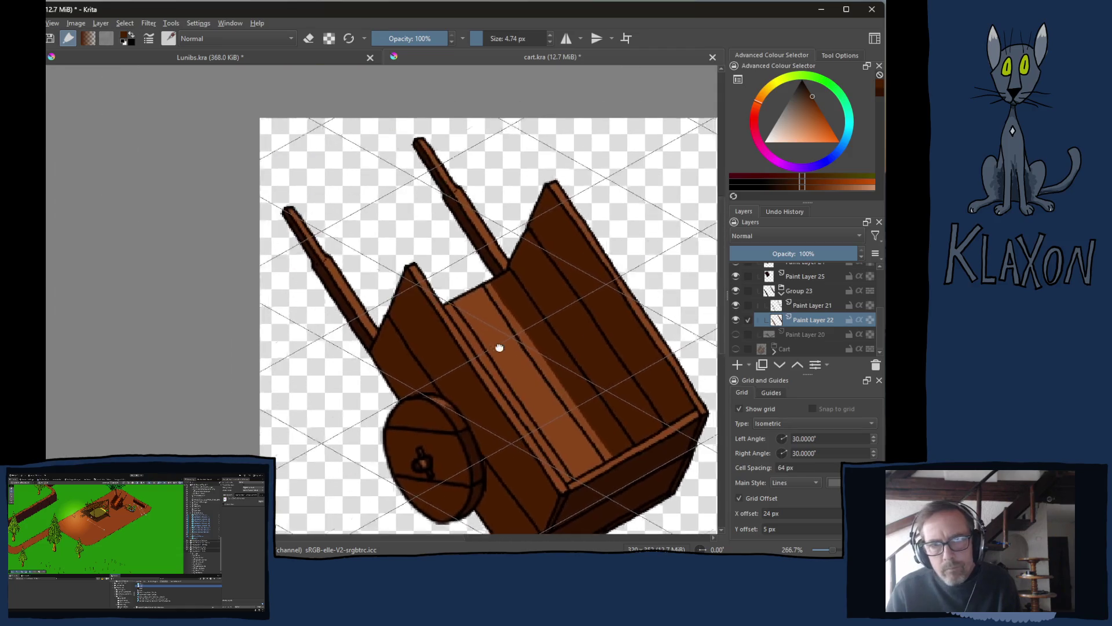
scroll(341, 258, "up", 5)
scroll(341, 257, "down", 1)
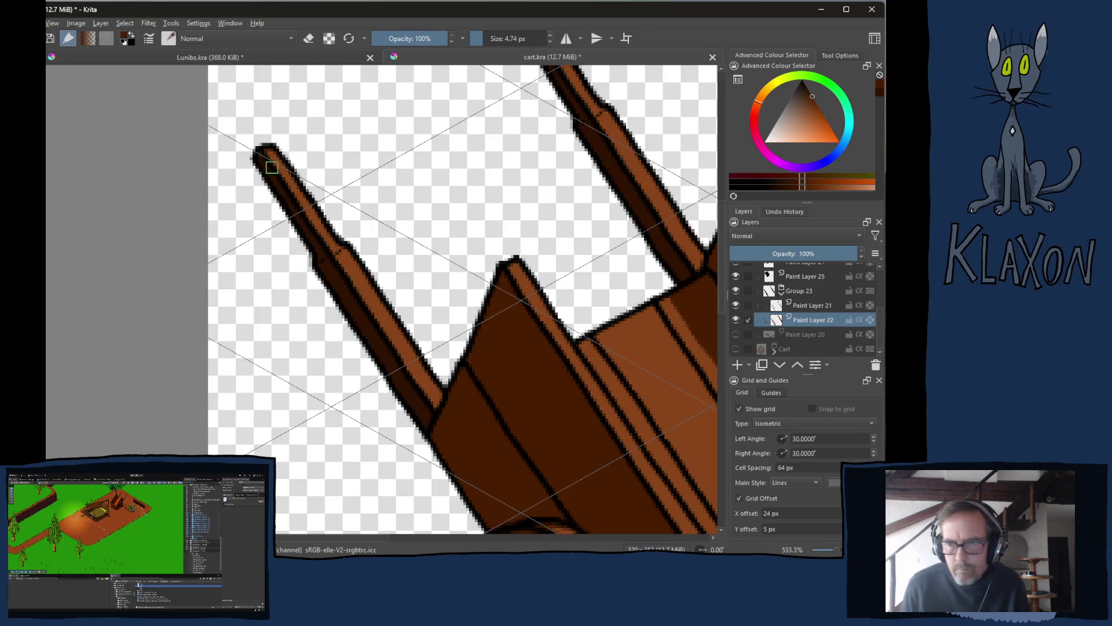
- Repaint the left handle's tip and the right handle's dark edge on Paint Layer 22
mouse_move(266, 152)
left_mouse_down()
mouse_move(324, 271)
mouse_move(377, 331)
mouse_move(417, 410)
left_mouse_up()
mouse_move(541, 312)
left_mouse_down()
mouse_move(412, 307)
mouse_move(426, 405)
left_mouse_up()
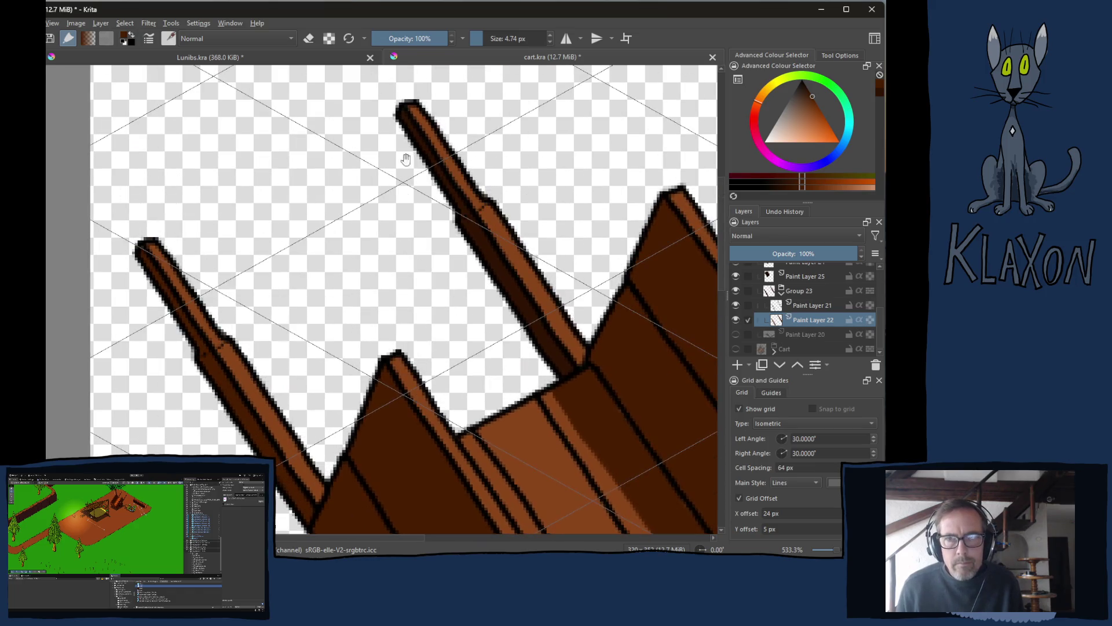
left_click_drag(423, 151, 566, 365)
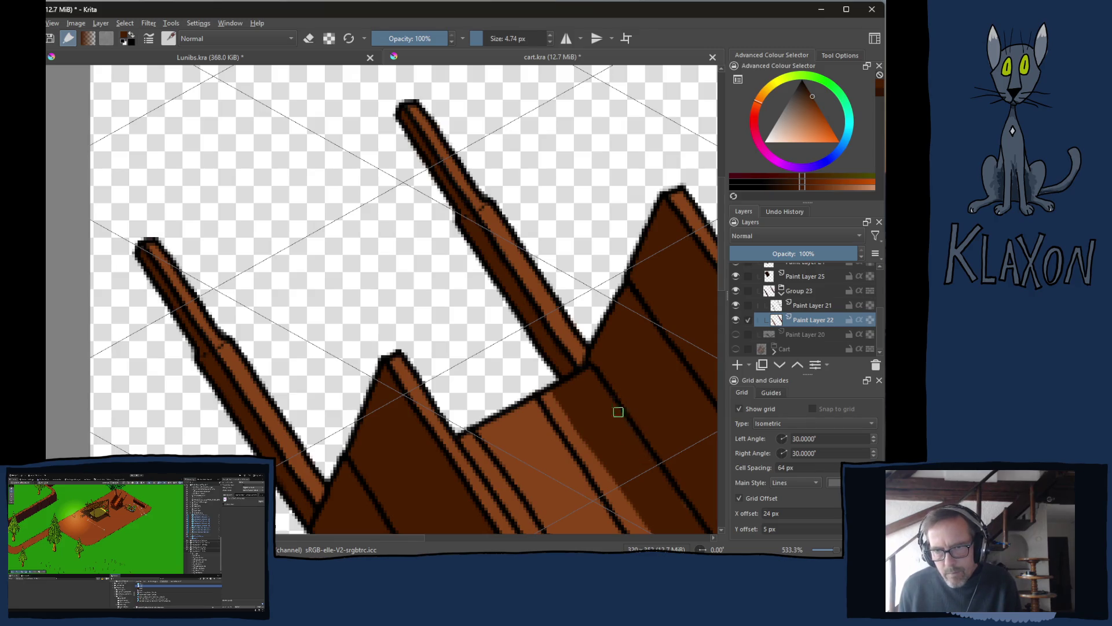
mouse_move(638, 454)
left_mouse_down()
mouse_move(471, 251)
mouse_move(452, 271)
mouse_move(418, 239)
left_mouse_up()
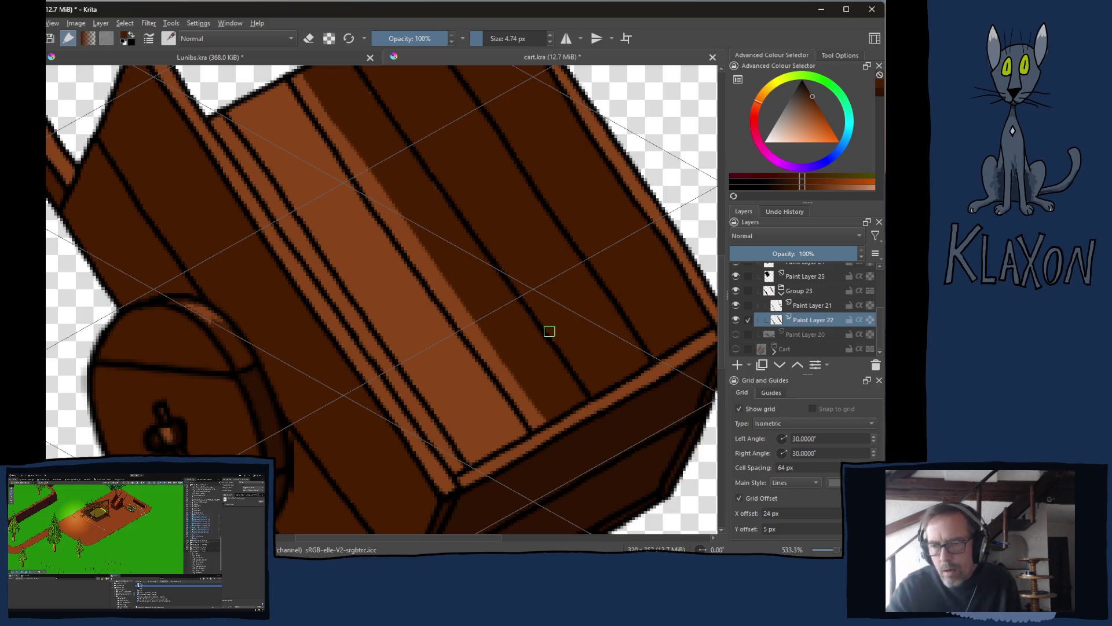
scroll(356, 333, "down", 4)
scroll(348, 380, "up", 1)
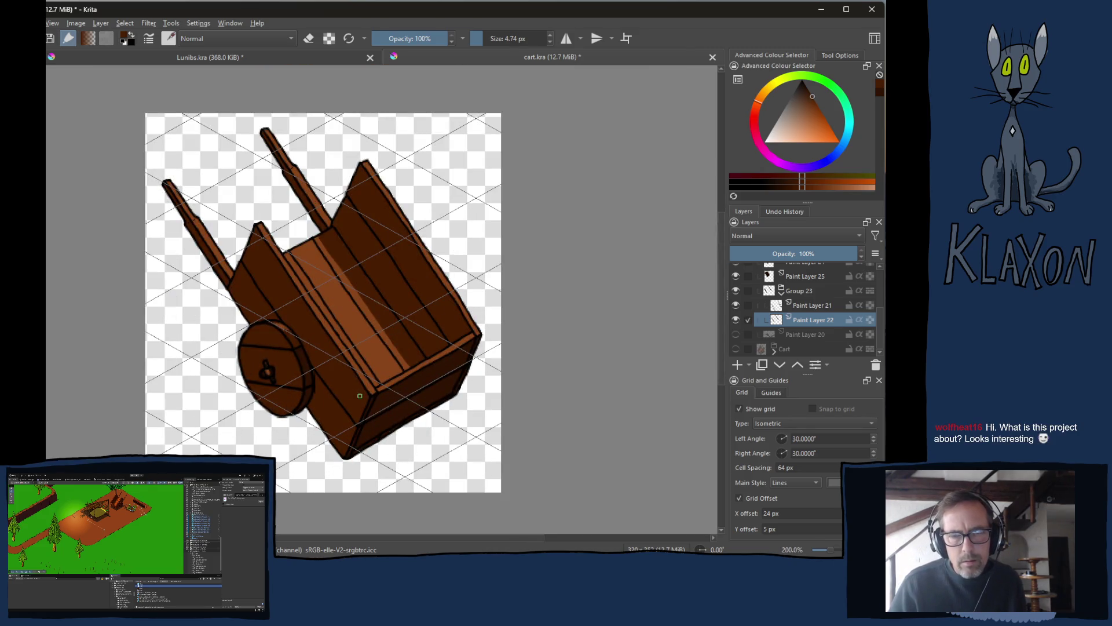
- Show Paint Layer 20's grey shadow, collapse Copy of Cart, and compare it against the original Cart
left_click(736, 335)
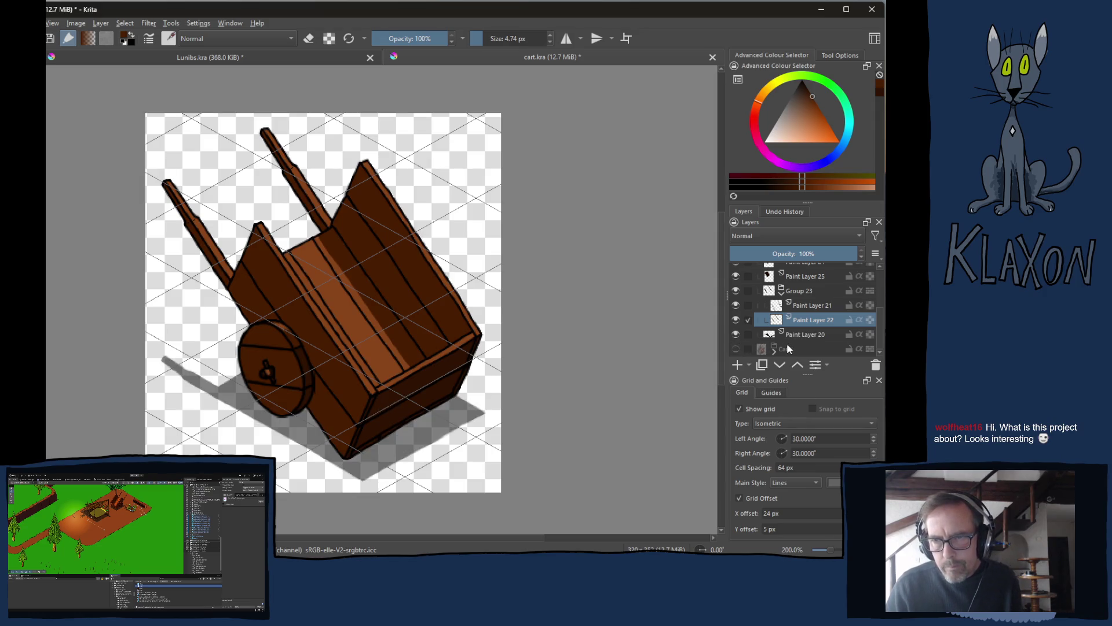
scroll(791, 315, "up", 5)
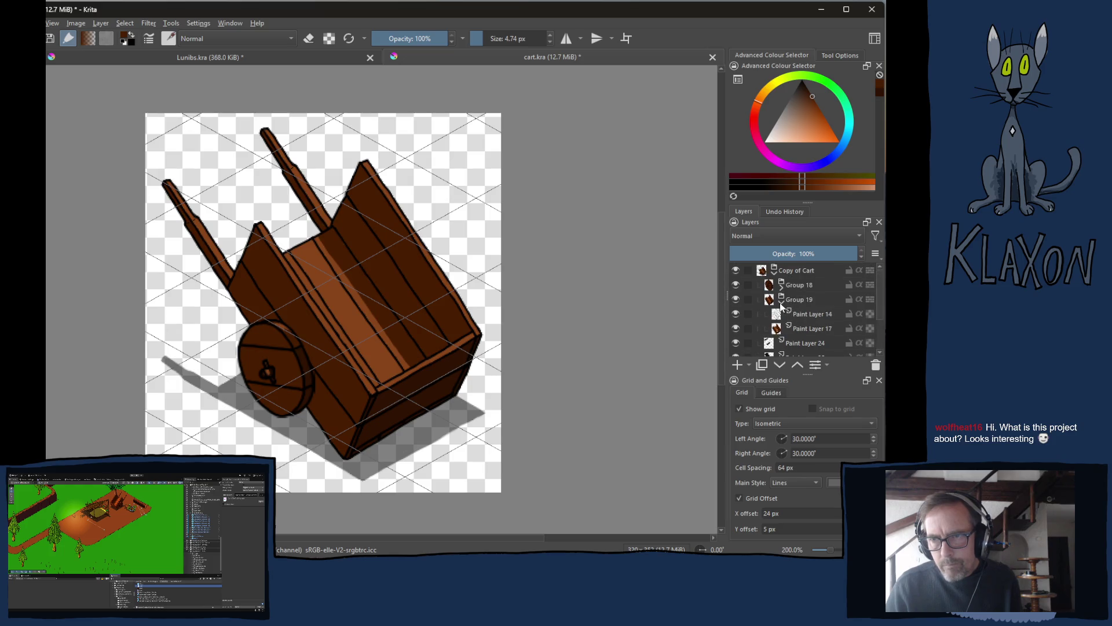
left_click(775, 271)
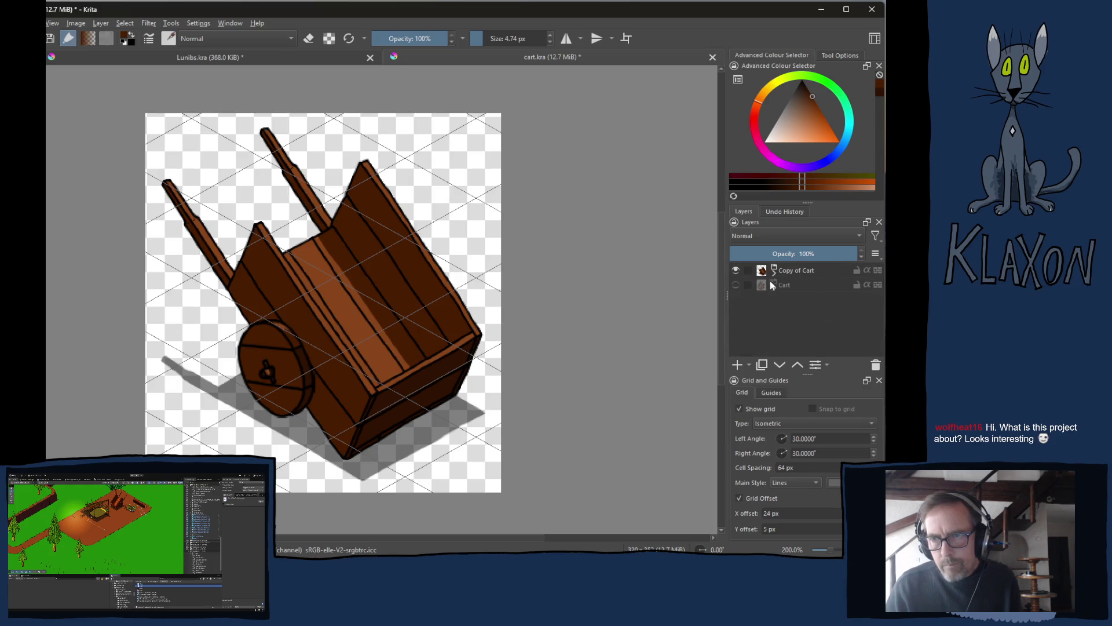
left_click(735, 284)
left_click(736, 271)
left_click(736, 270)
left_click(735, 284)
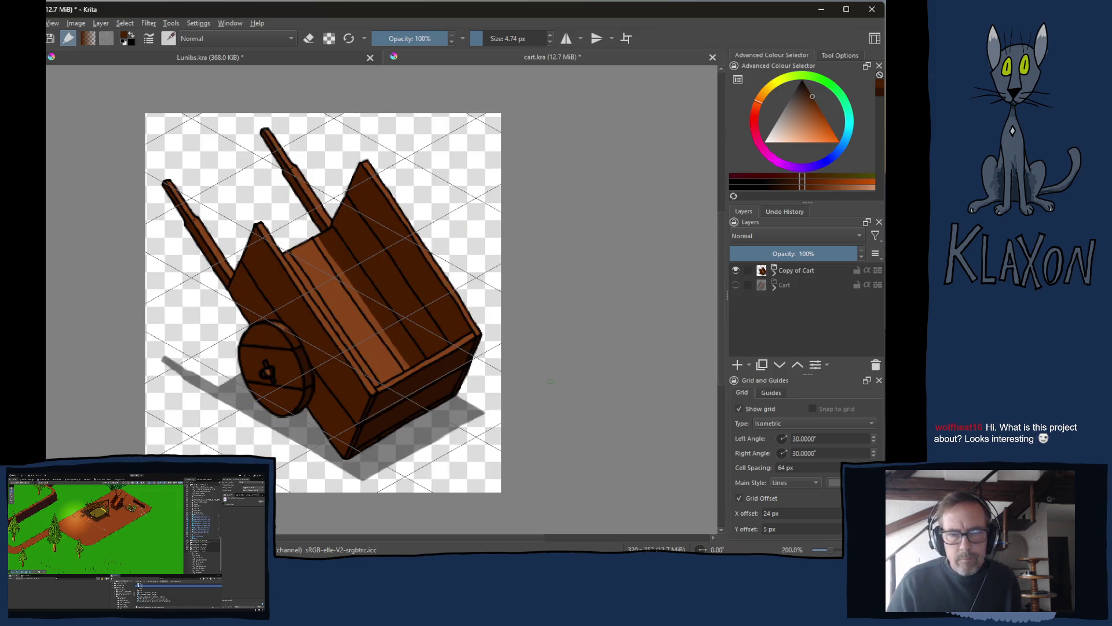
- Save the cart document as cart.kra in the Decoration sprites folder
key("ctrl+shift+s")
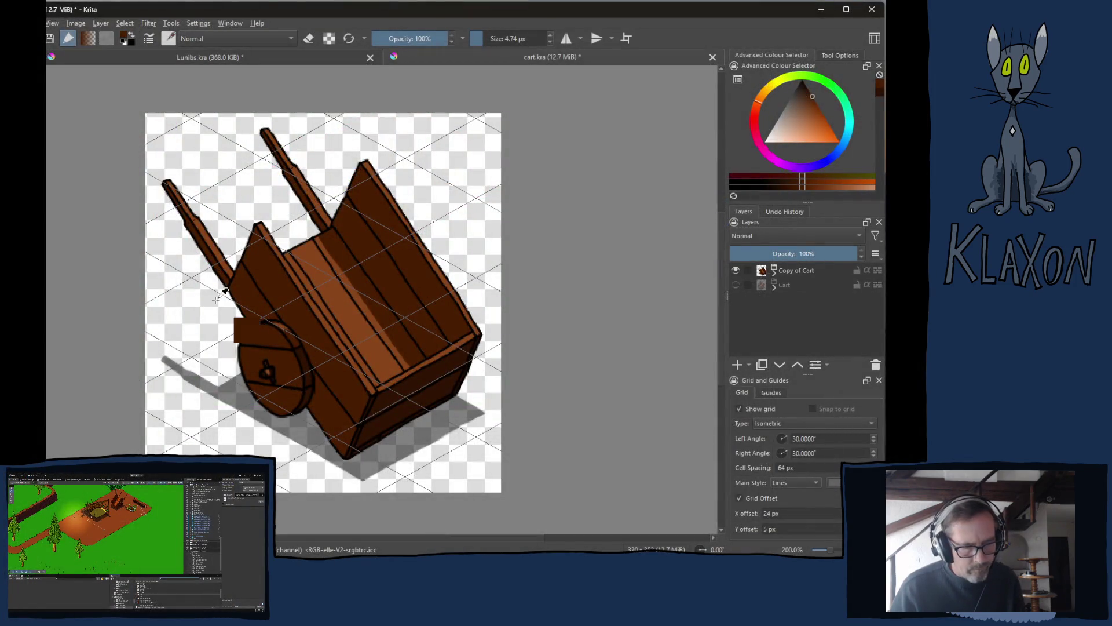
key("ctrl+s")
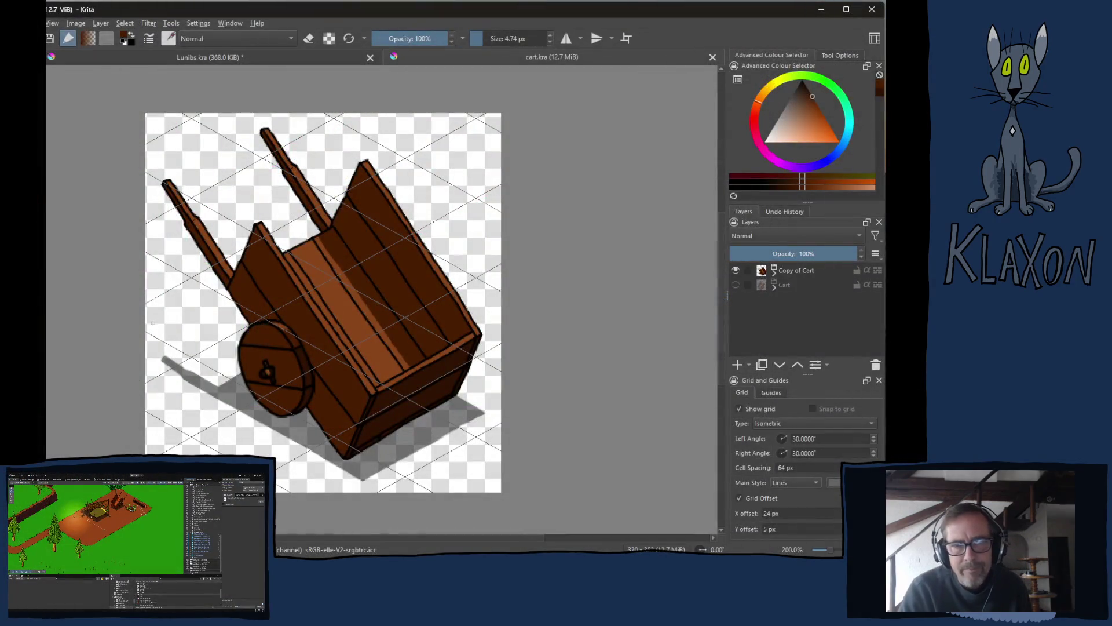
key("ctrl+shift+s")
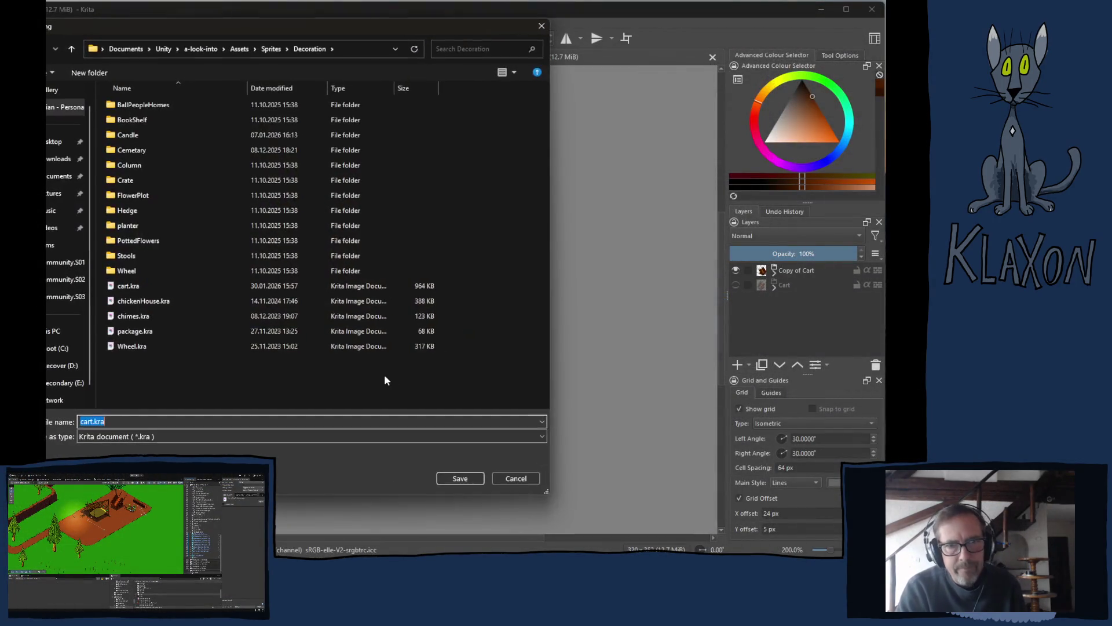
- Export as PNG named cart_turned.png and accept the default PNG options
left_click(167, 437)
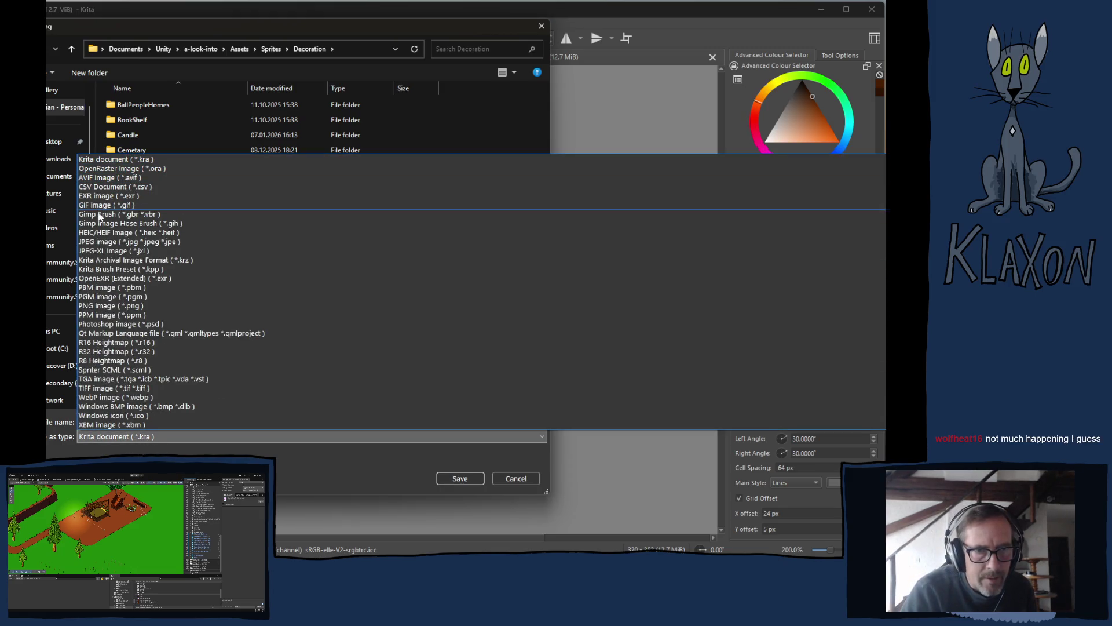
left_click(107, 306)
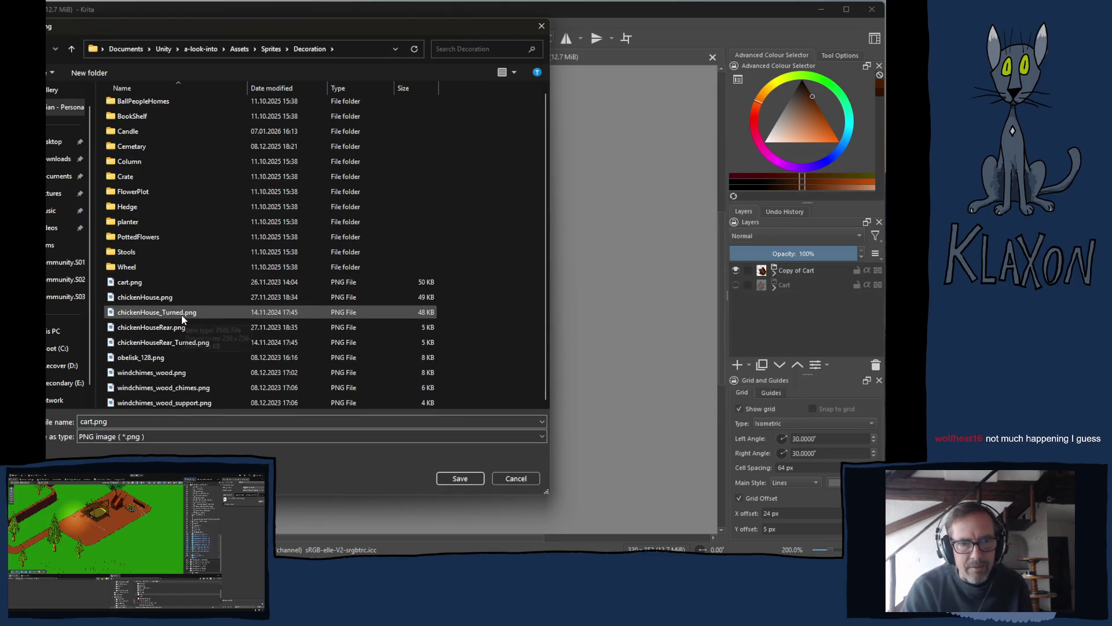
left_click(132, 283)
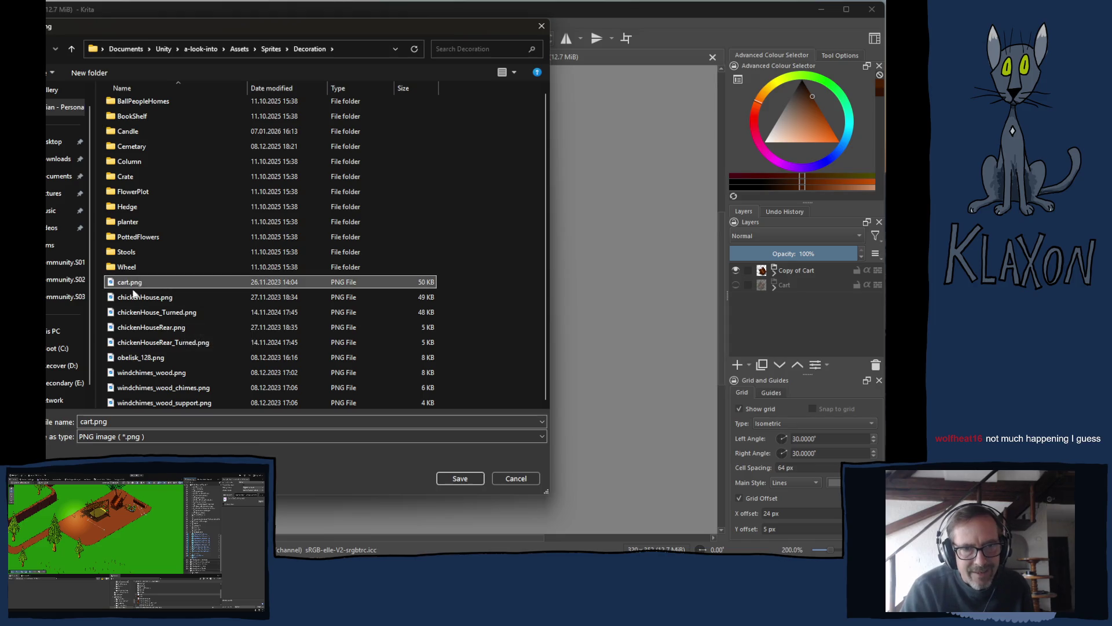
left_click(97, 421)
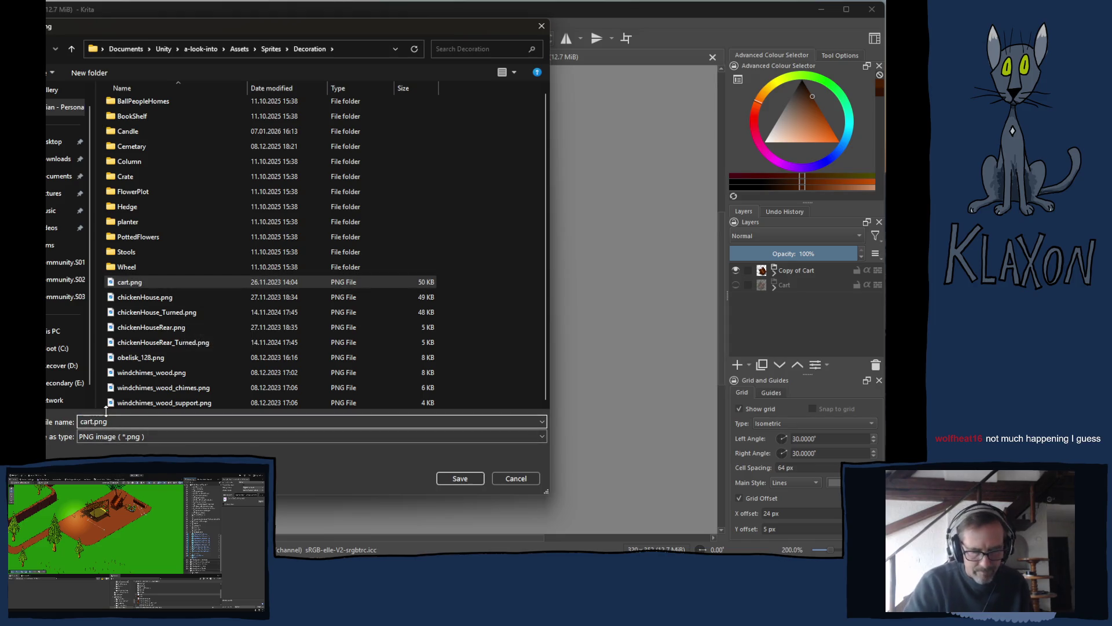
type("_")
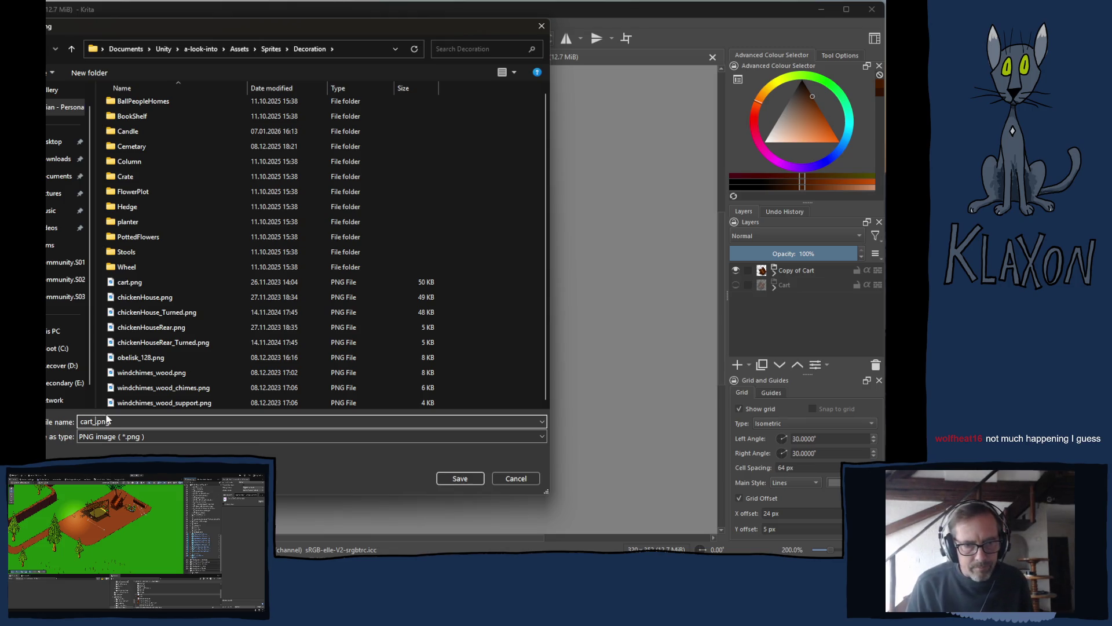
type("turne")
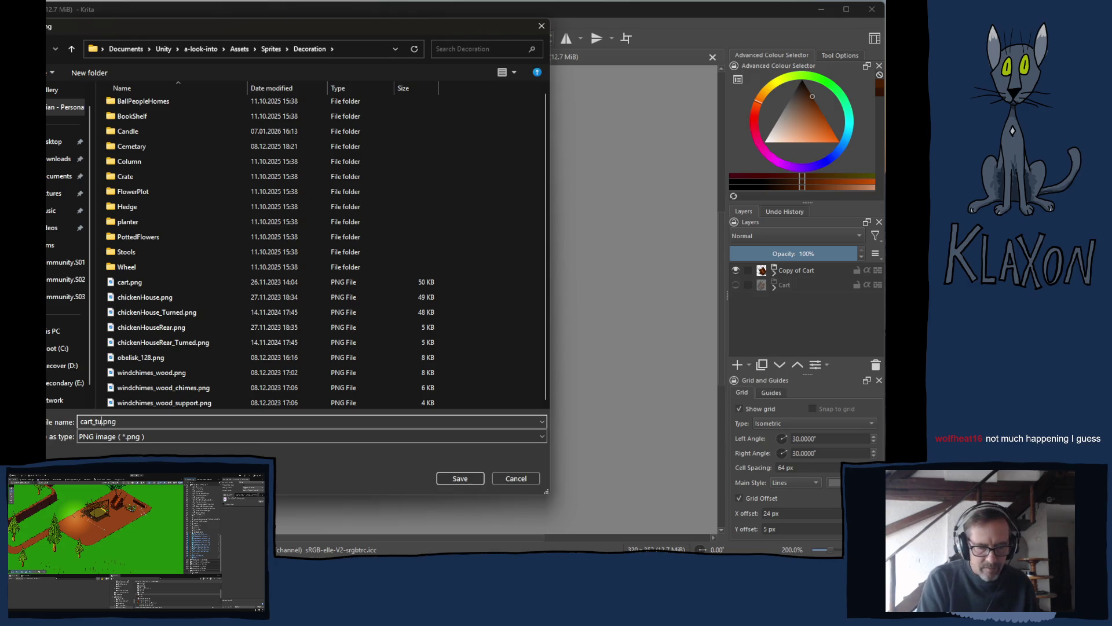
type("d")
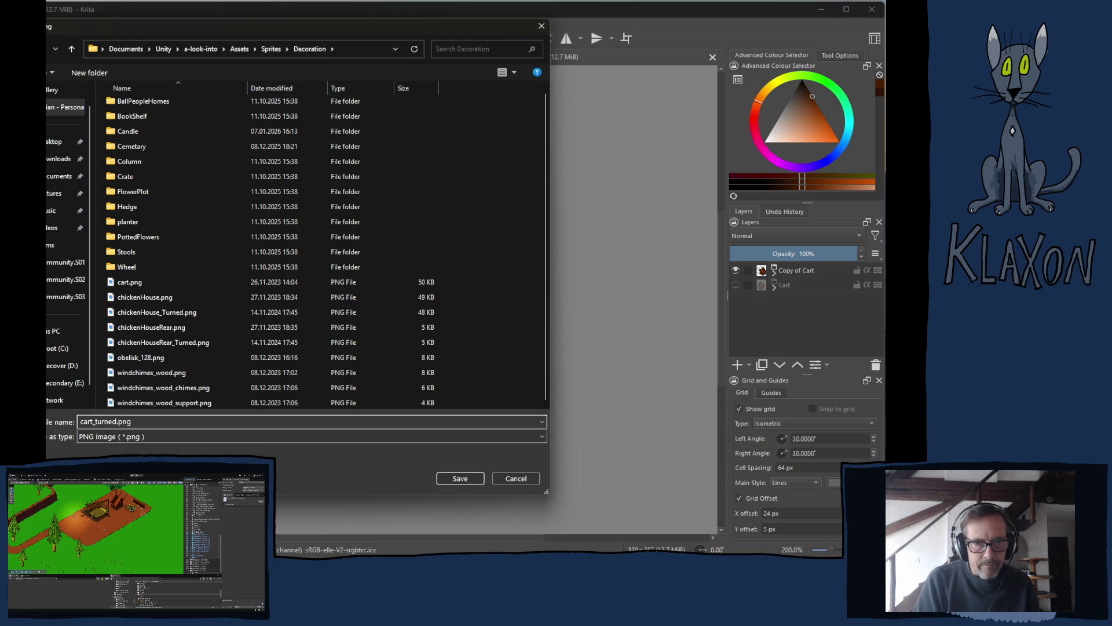
key("Return")
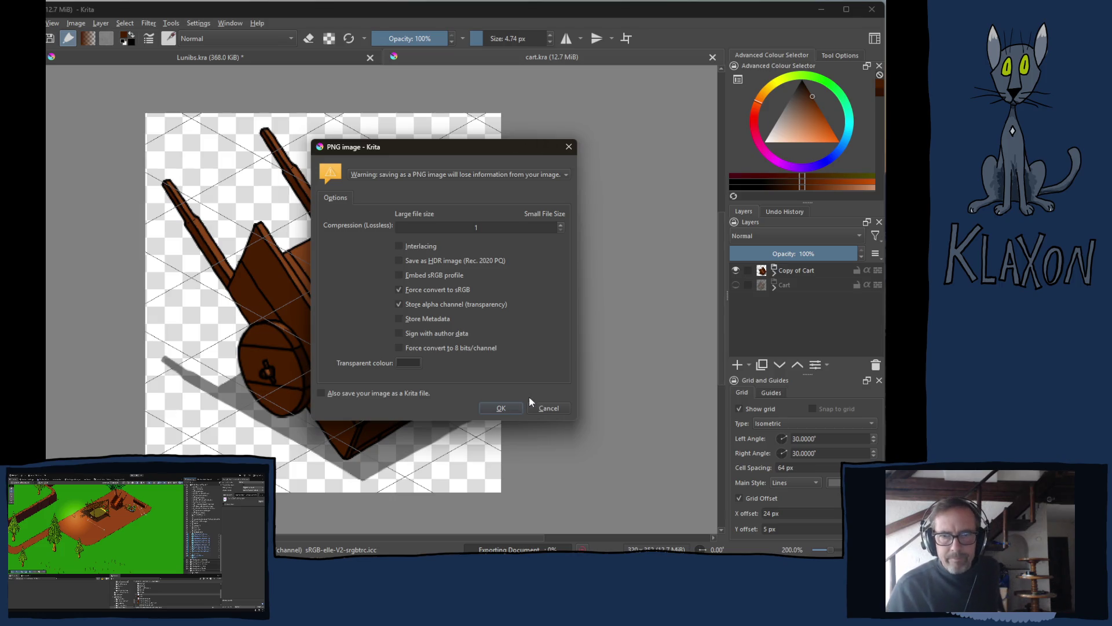
left_click(502, 409)
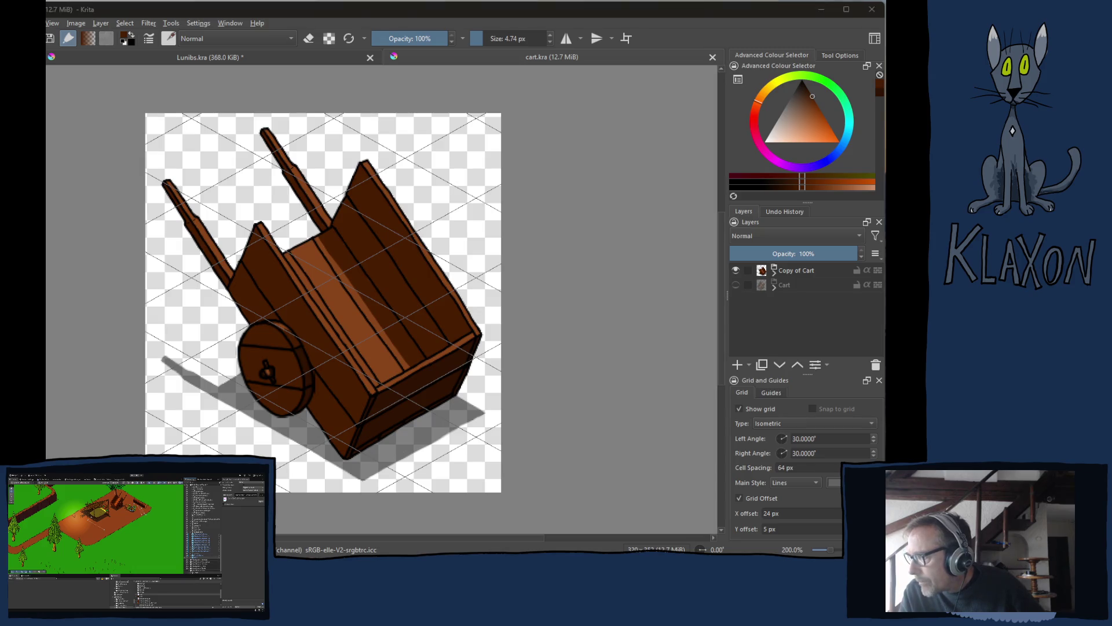
- Return to Unity, select the scene's Cart, then the cart sprite in the Project window
key("alt+Tab")
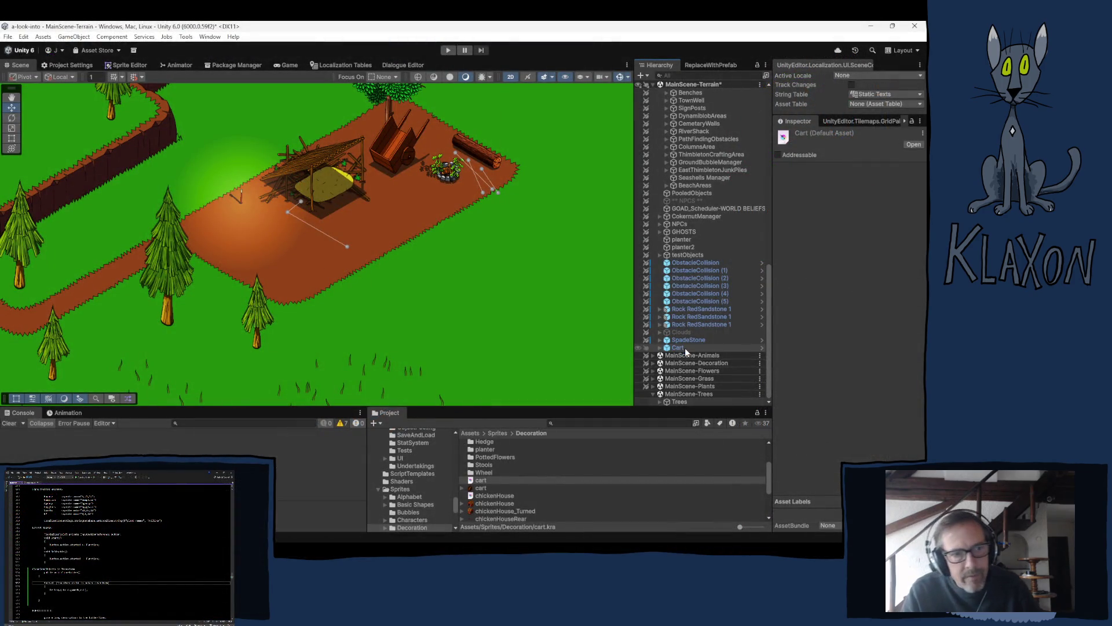
left_click(678, 348)
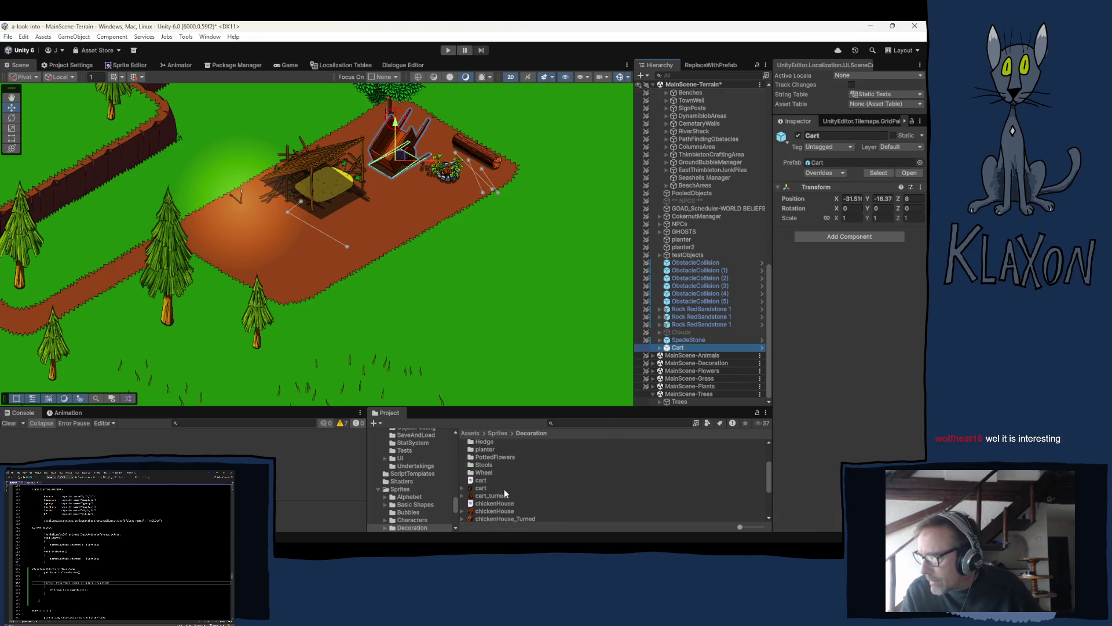
left_click(486, 490)
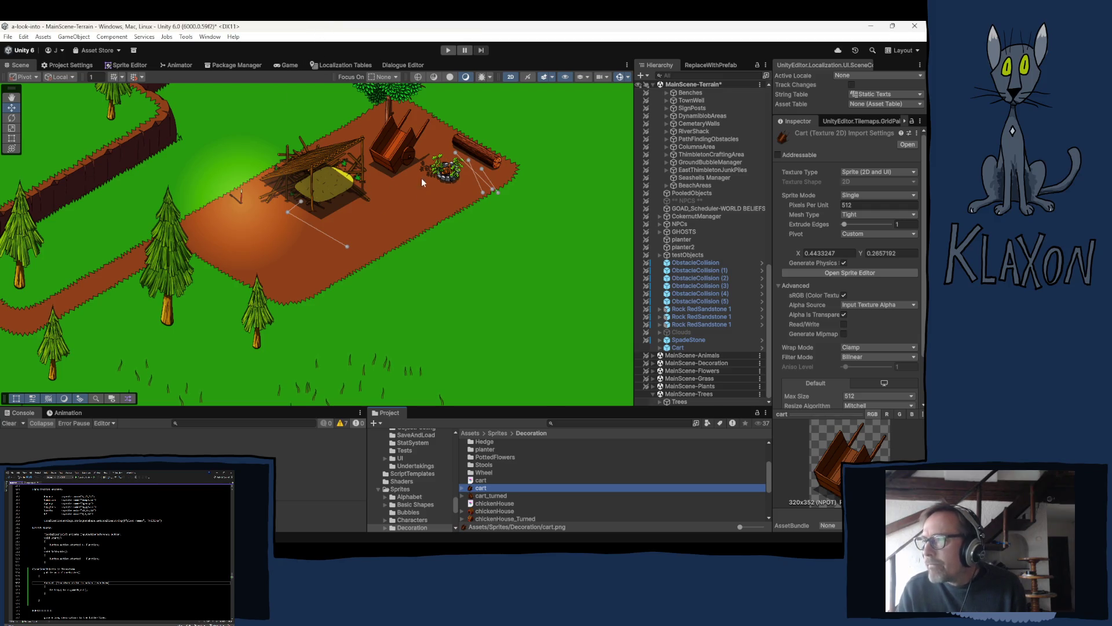
- Select cart_turned, set Sprite Mode to Single and Pixels Per Unit to 512
left_click(684, 347)
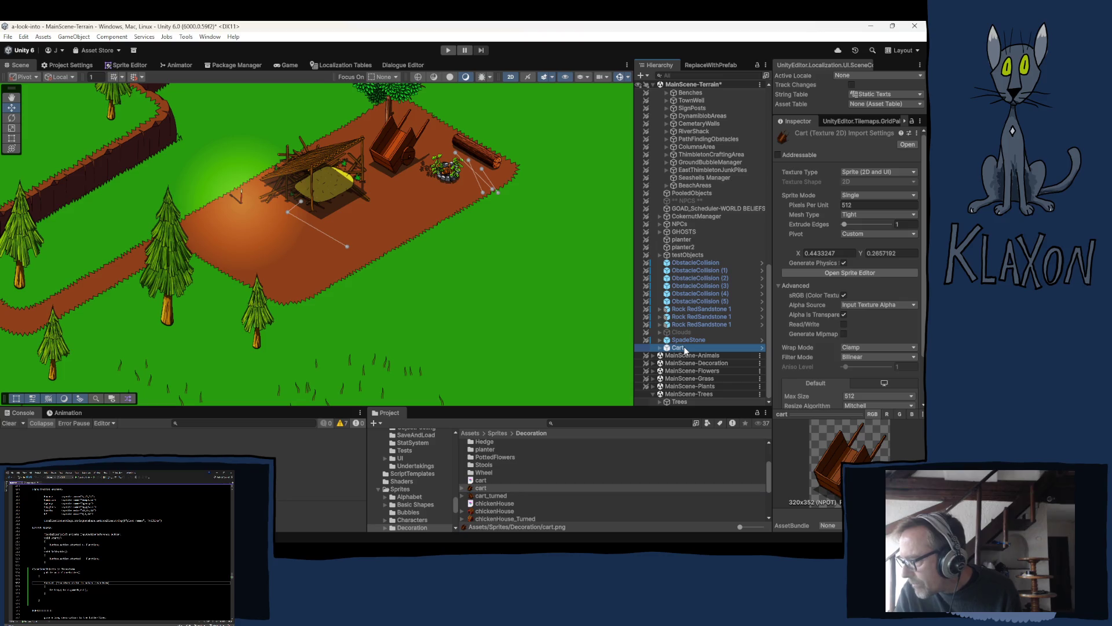
left_click(489, 488)
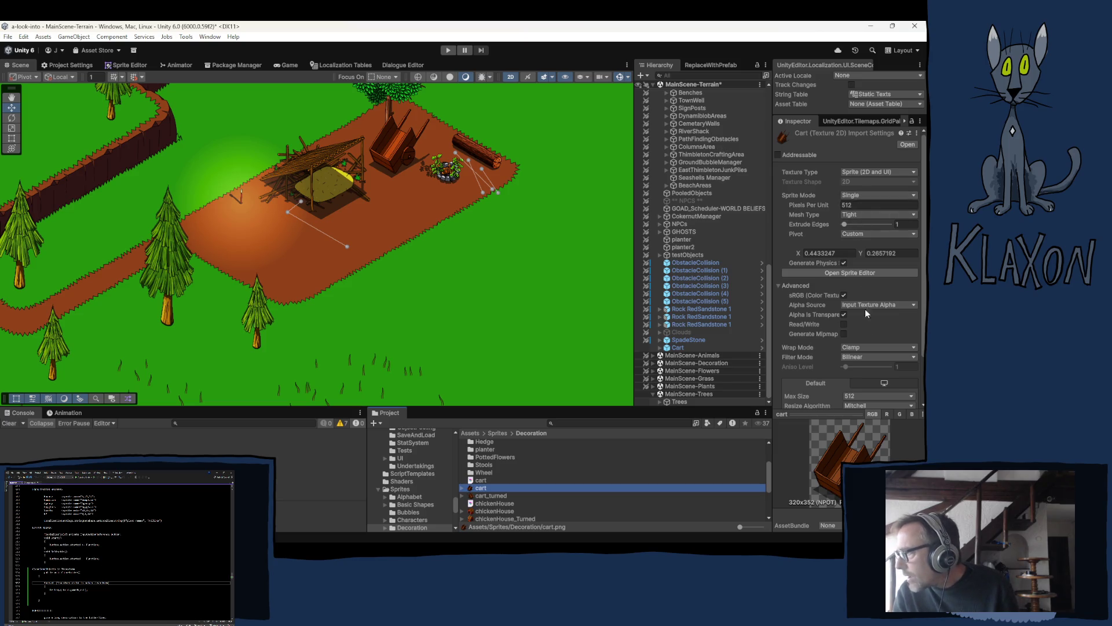
scroll(828, 328, "down", 3)
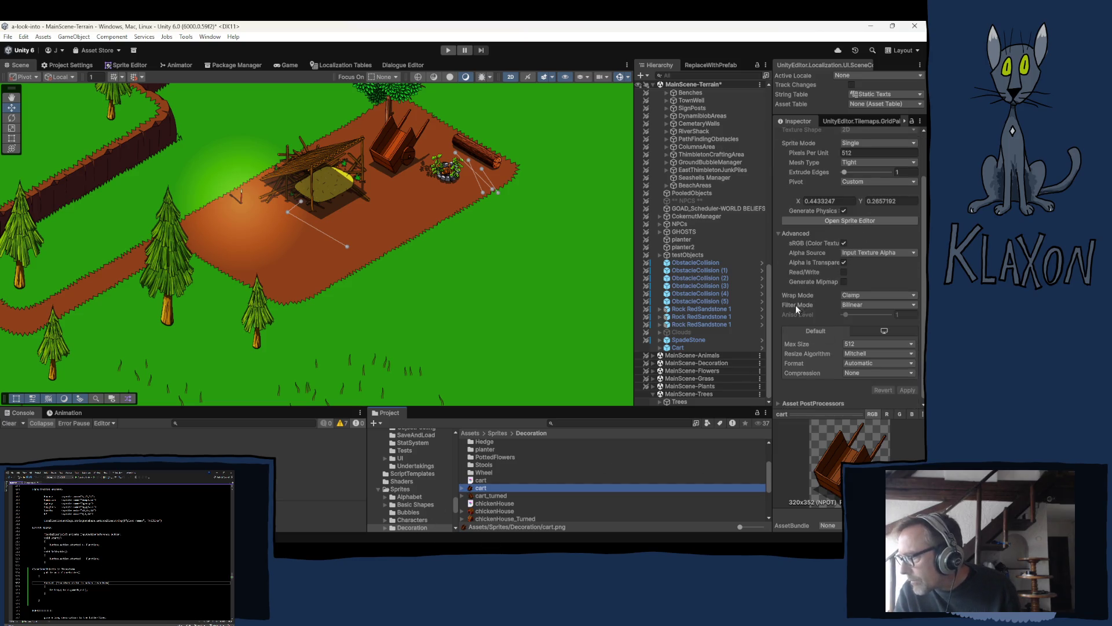
key("Down")
left_click(863, 159)
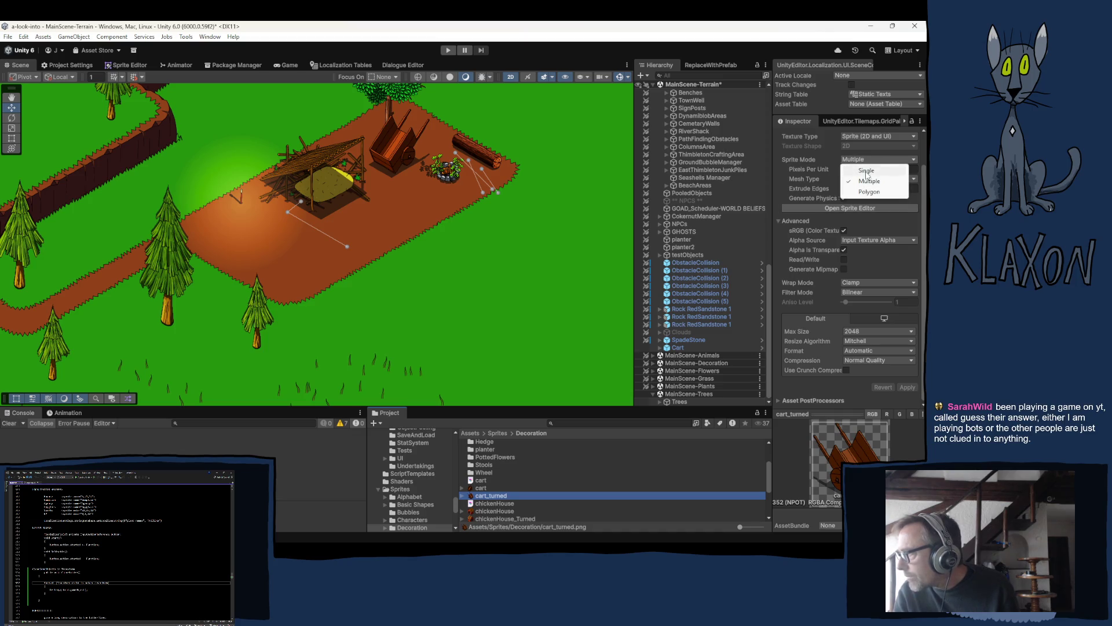
left_click(862, 169)
left_click(860, 170)
type("512")
- Set Max Size 512, Compression None and a Custom pivot, then apply the import settings
left_click(866, 339)
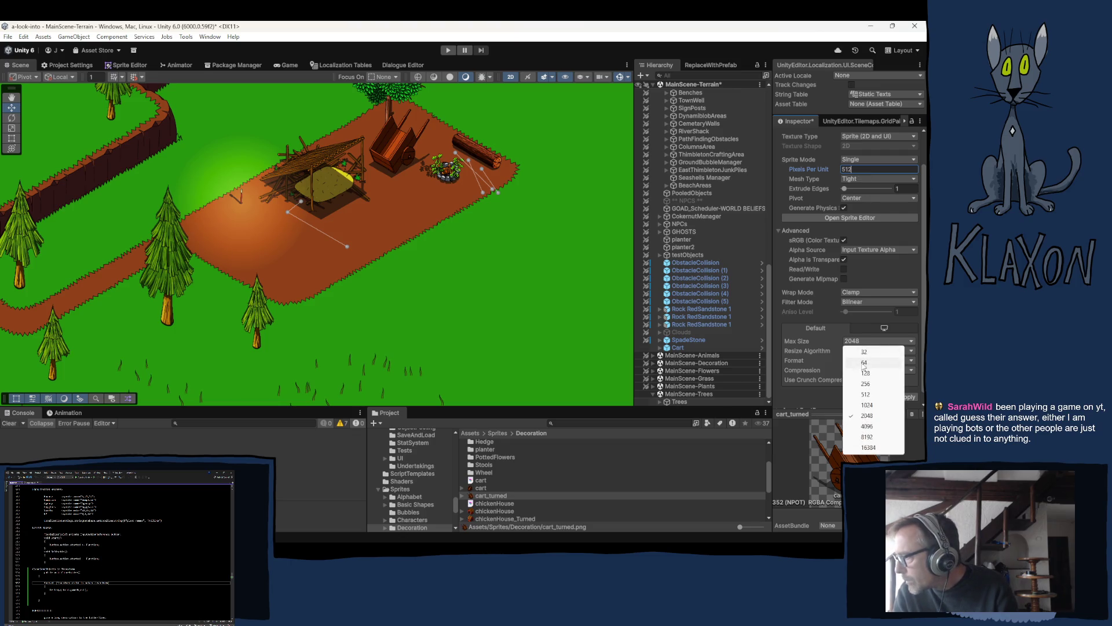
left_click(858, 384)
left_click(871, 369)
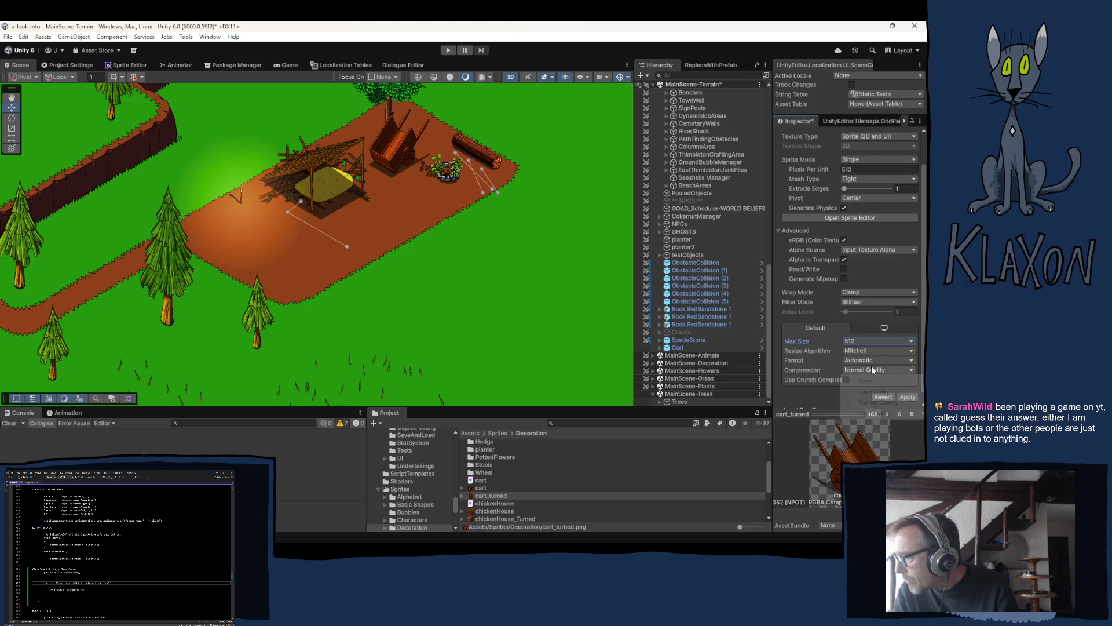
left_click(866, 380)
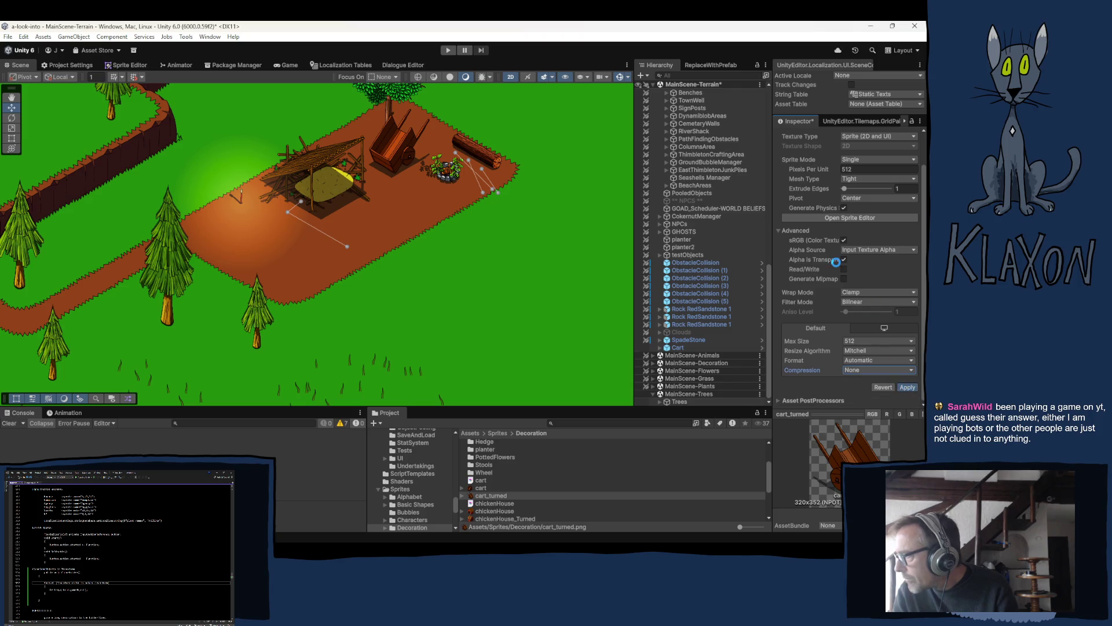
left_click(864, 199)
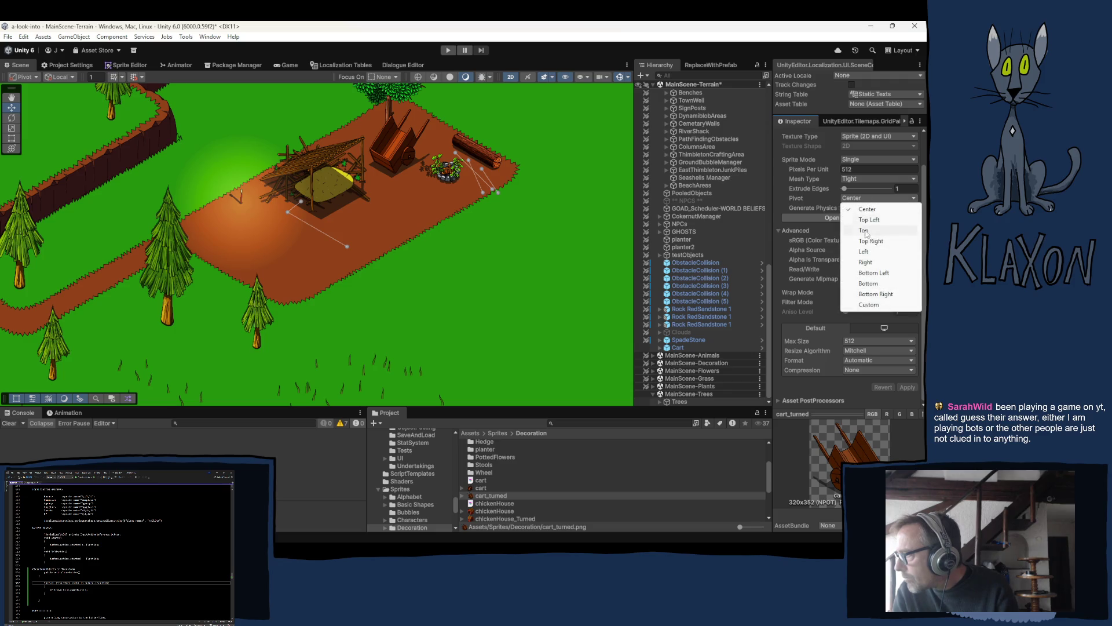
left_click(868, 305)
left_click(907, 407)
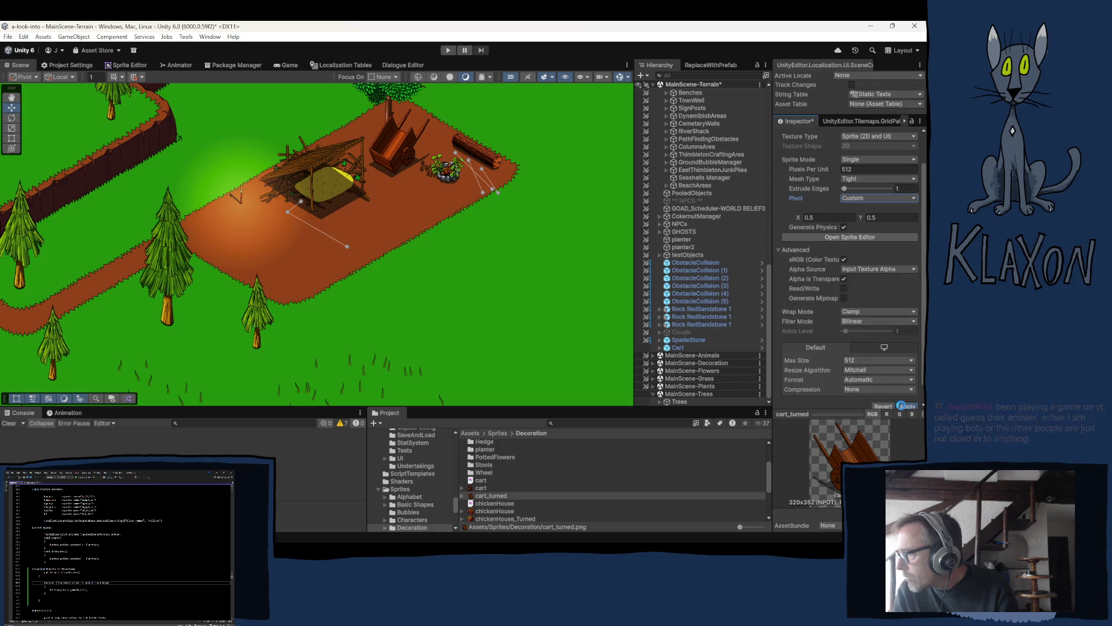
left_click(480, 487)
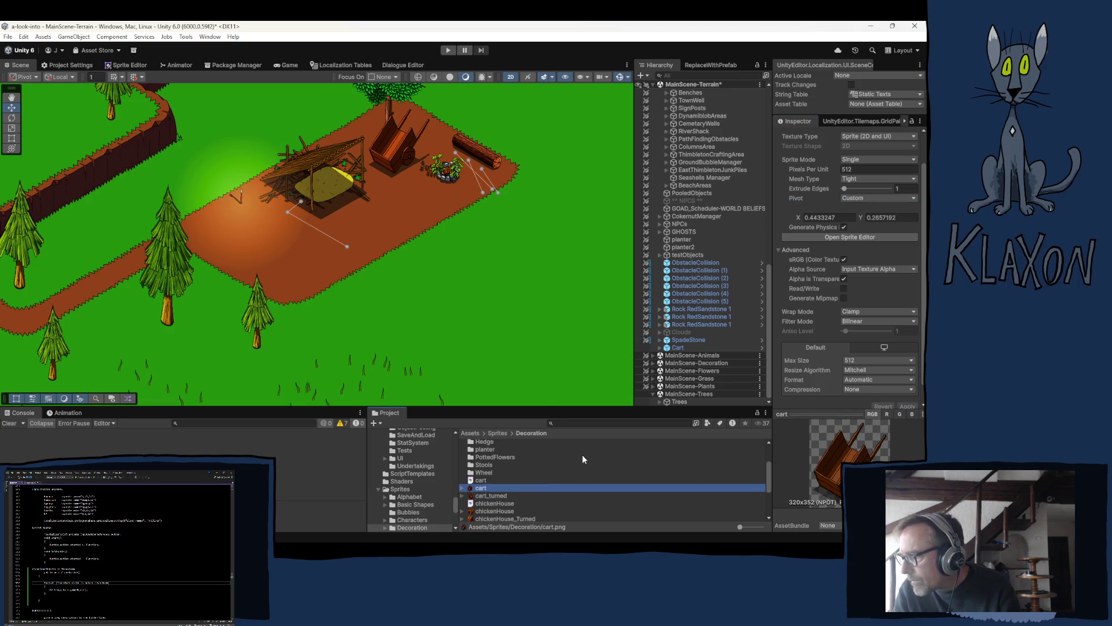
- Copy the cart sprite's pivot Y 0.2657192 into cart_turned and apply
left_click(887, 217)
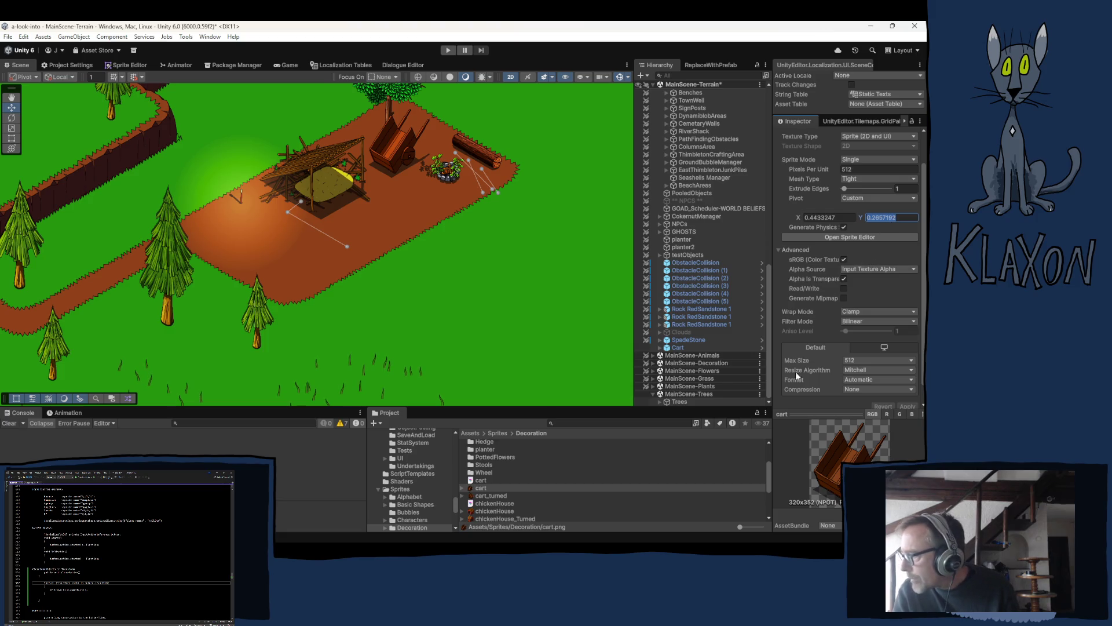
left_click(702, 348)
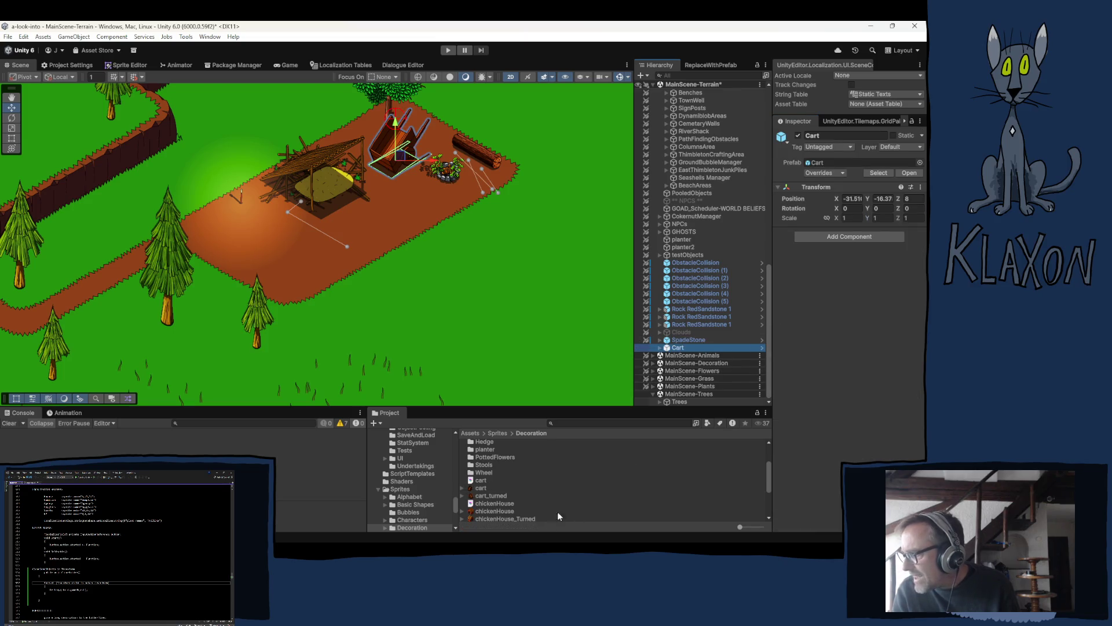
left_click(488, 496)
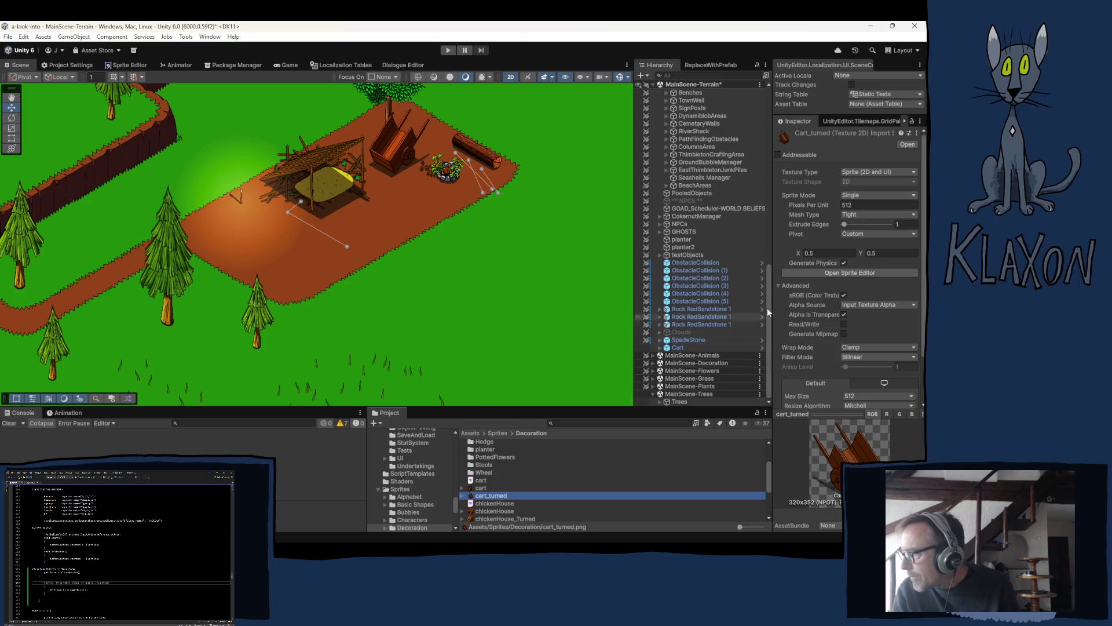
left_click(884, 253)
type("0.2657192")
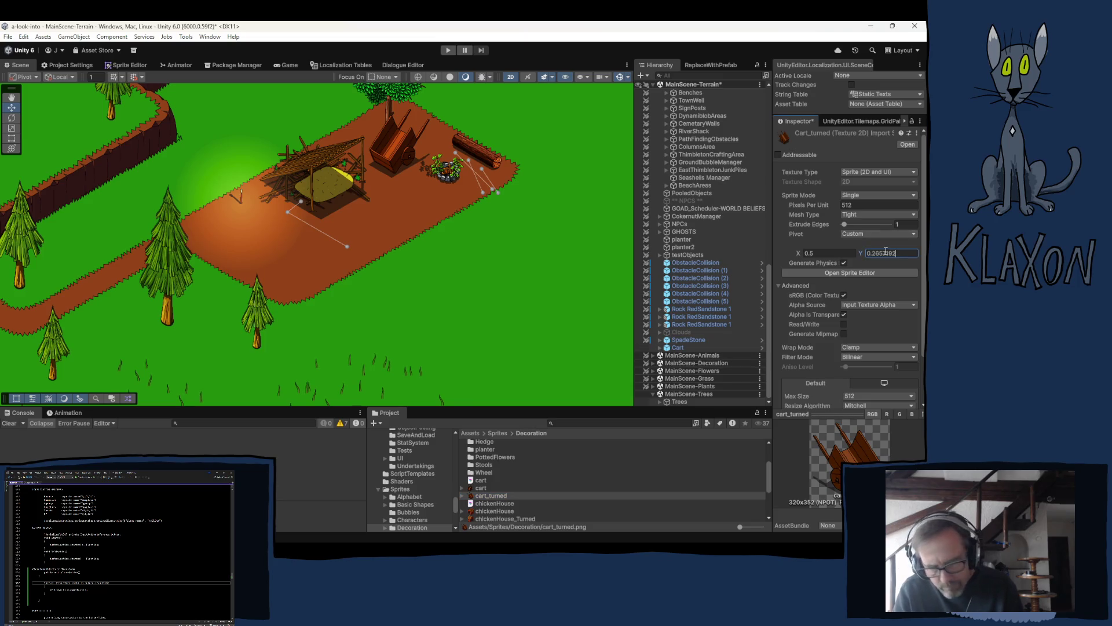
scroll(892, 360, "down", 3)
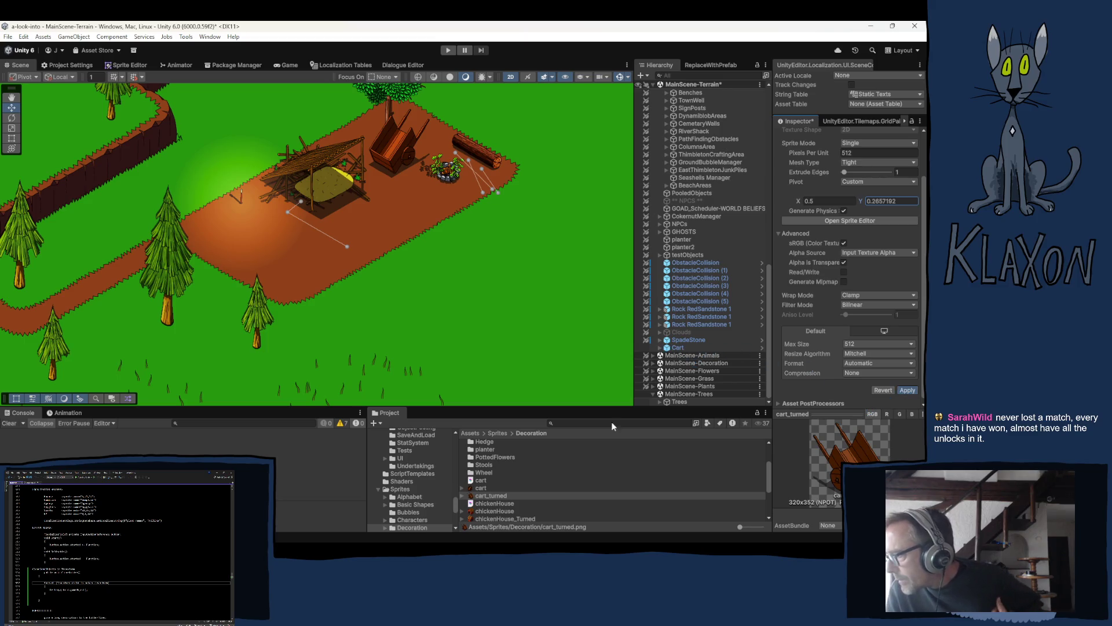
left_click(479, 488)
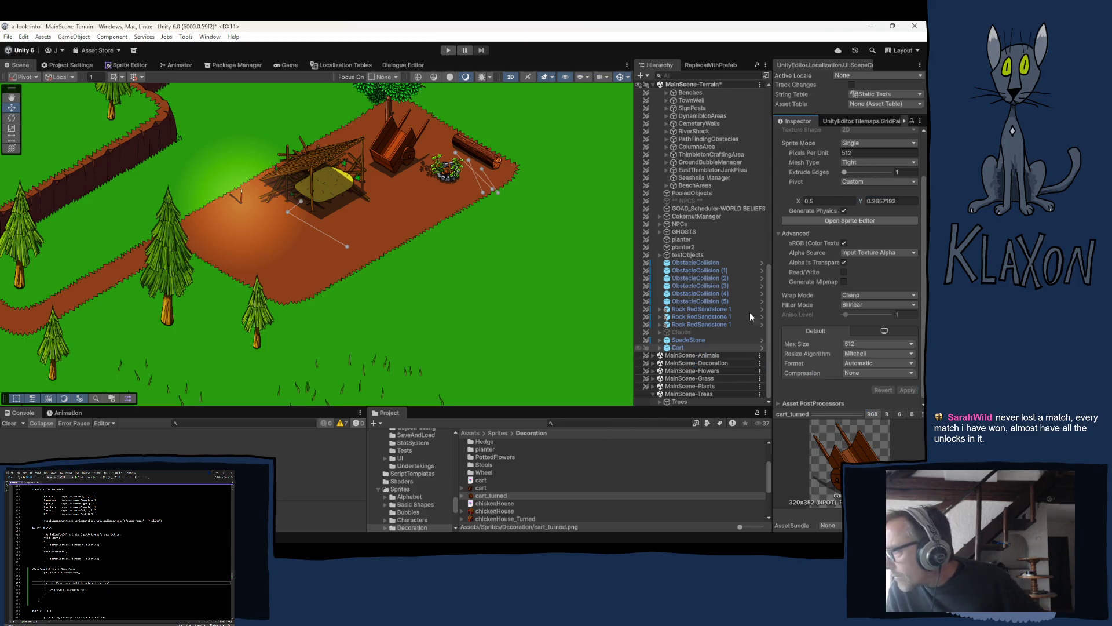
- Set cart_turned's pivot X to 1-0.4433247 (0.5566753) and apply
left_click(828, 201)
left_click(828, 200)
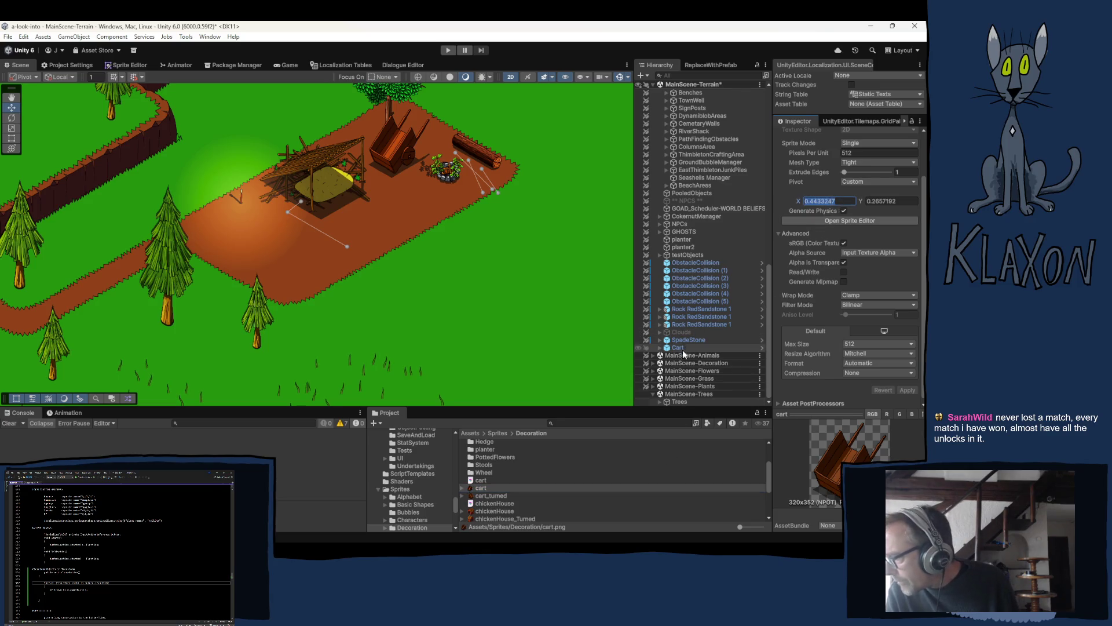
left_click(491, 496)
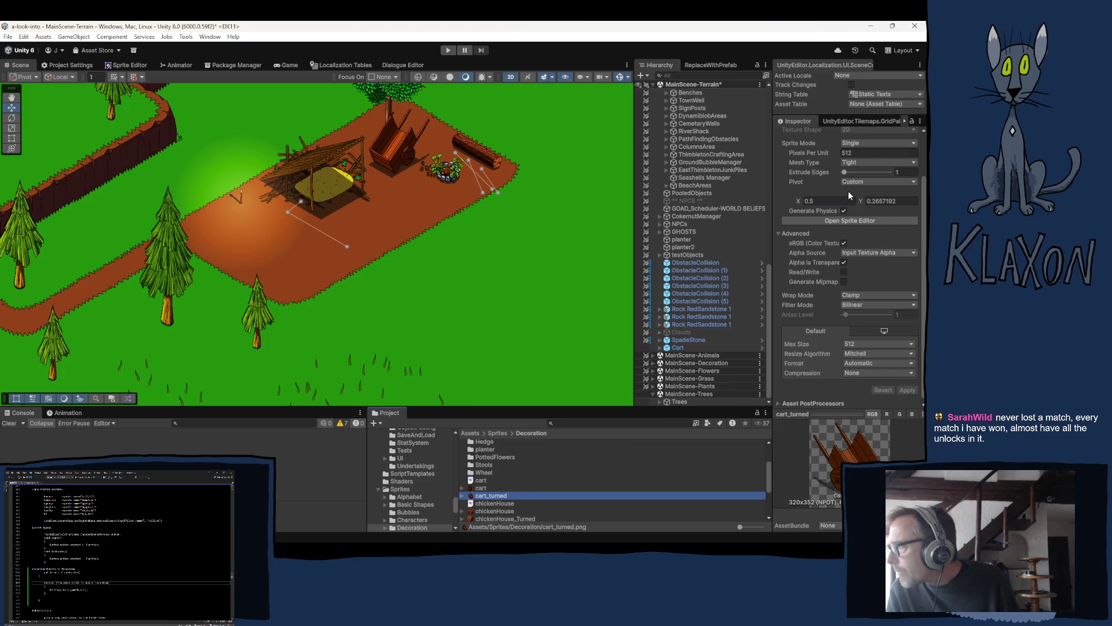
left_click(825, 199)
type("1")
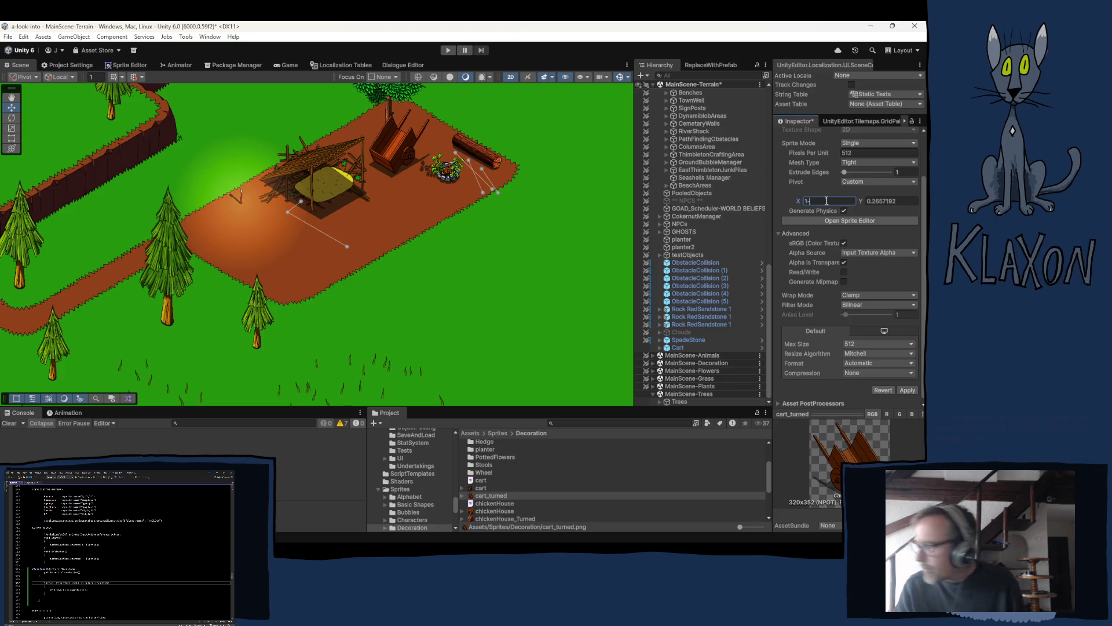
type("-0.4433247")
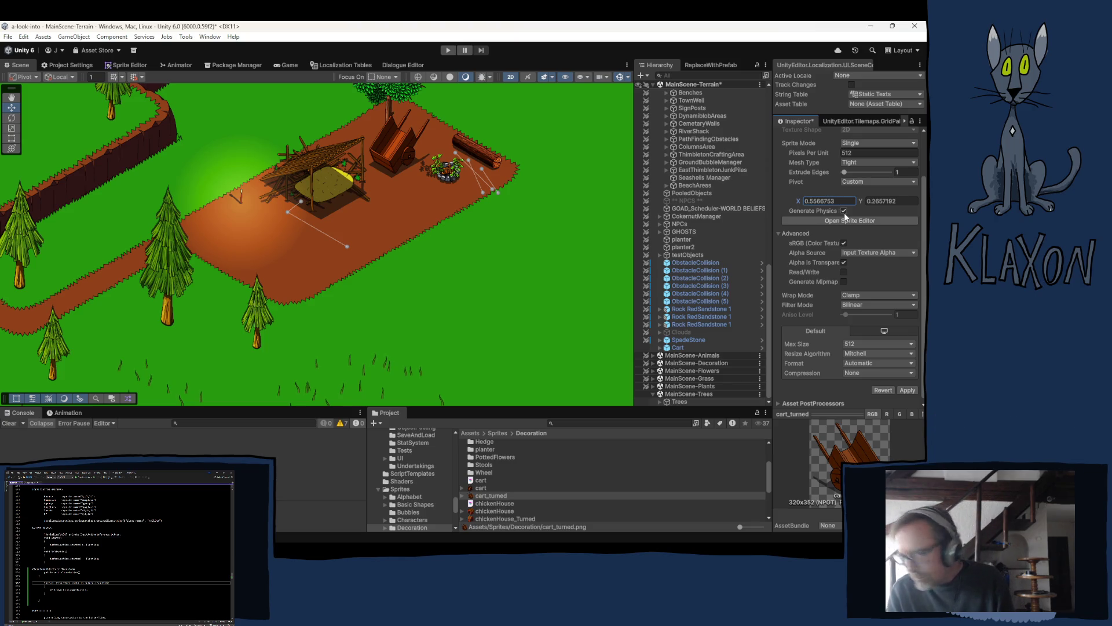
left_click(907, 391)
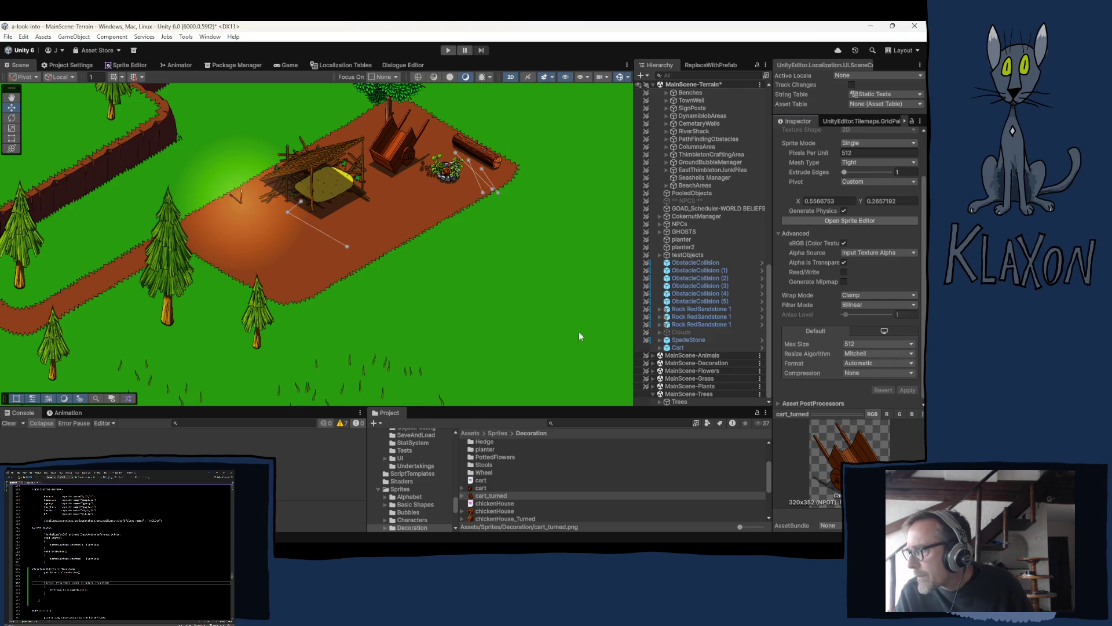
- Select the scene Cart and ping its prefab in Prefabs/Decorations/NPC
left_click(677, 348)
left_click(818, 162)
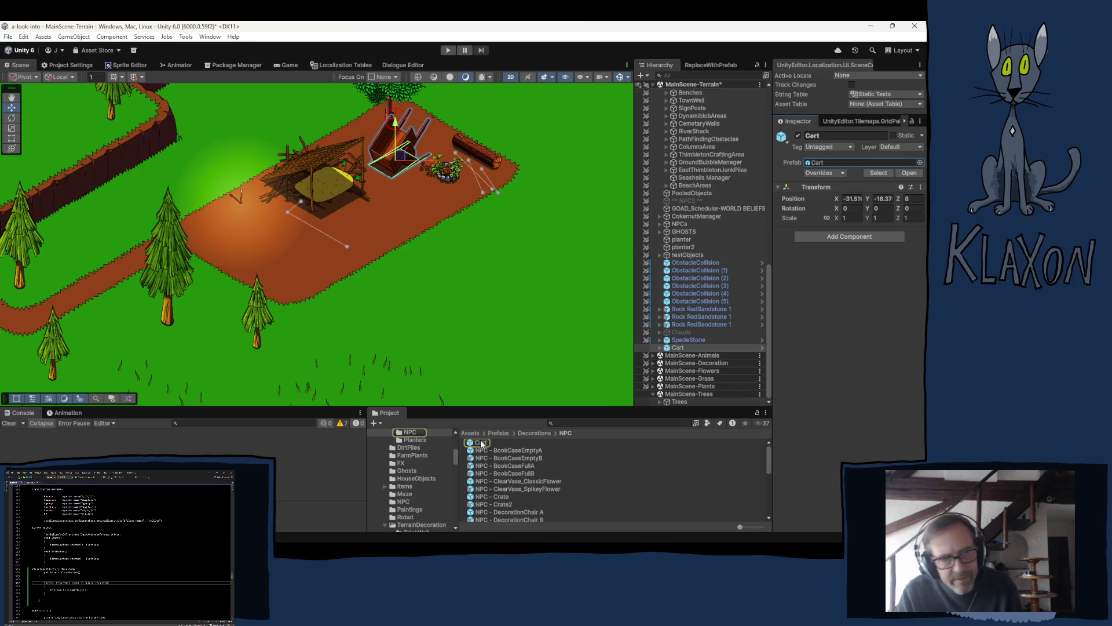
- Create a prefab variant of Cart named 'Cart Turned' and open it for editing
right_click(481, 443)
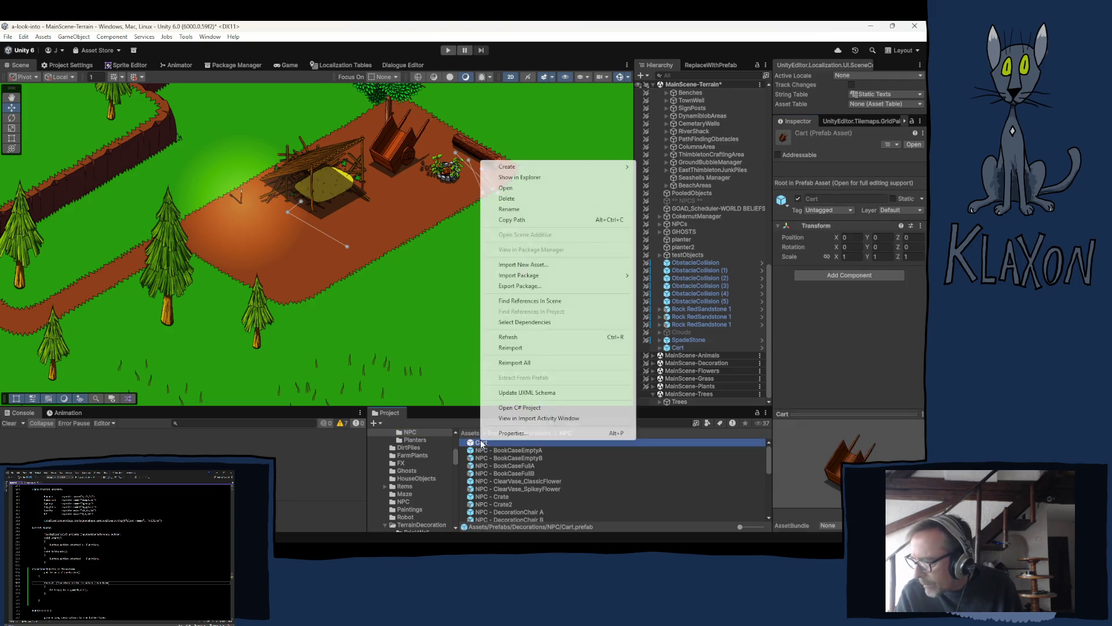
mouse_move(521, 168)
left_click(690, 201)
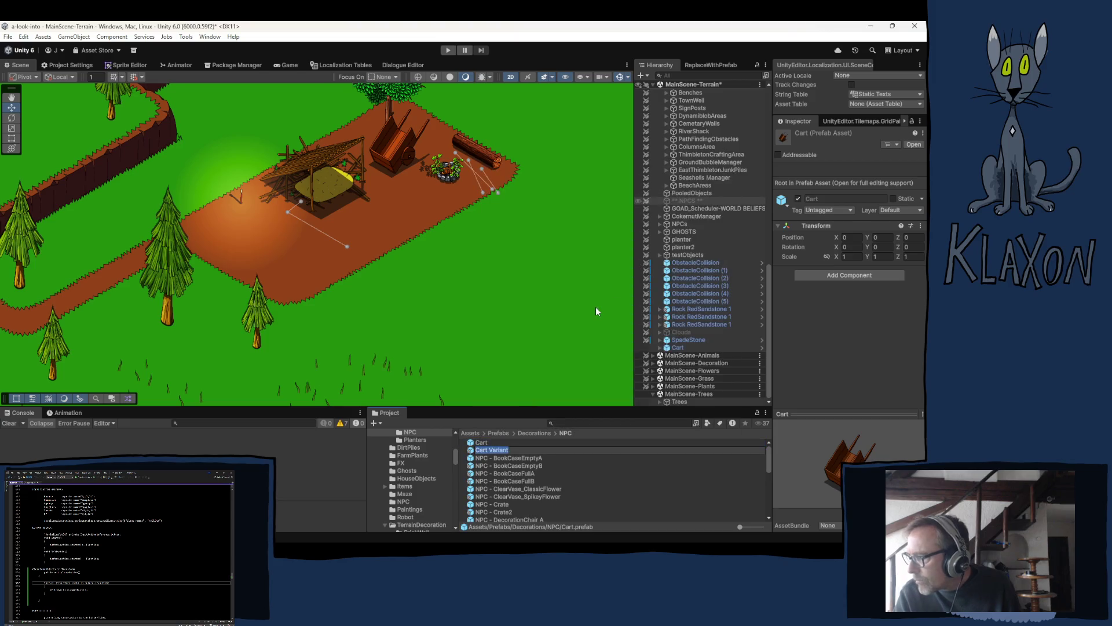
type("Cart T")
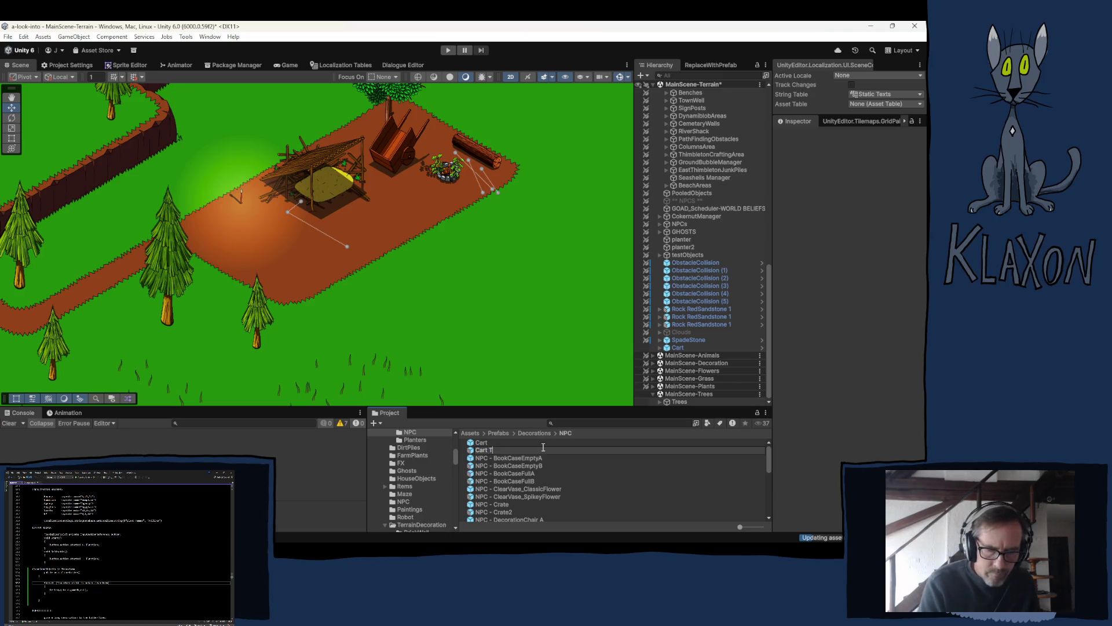
type("urned")
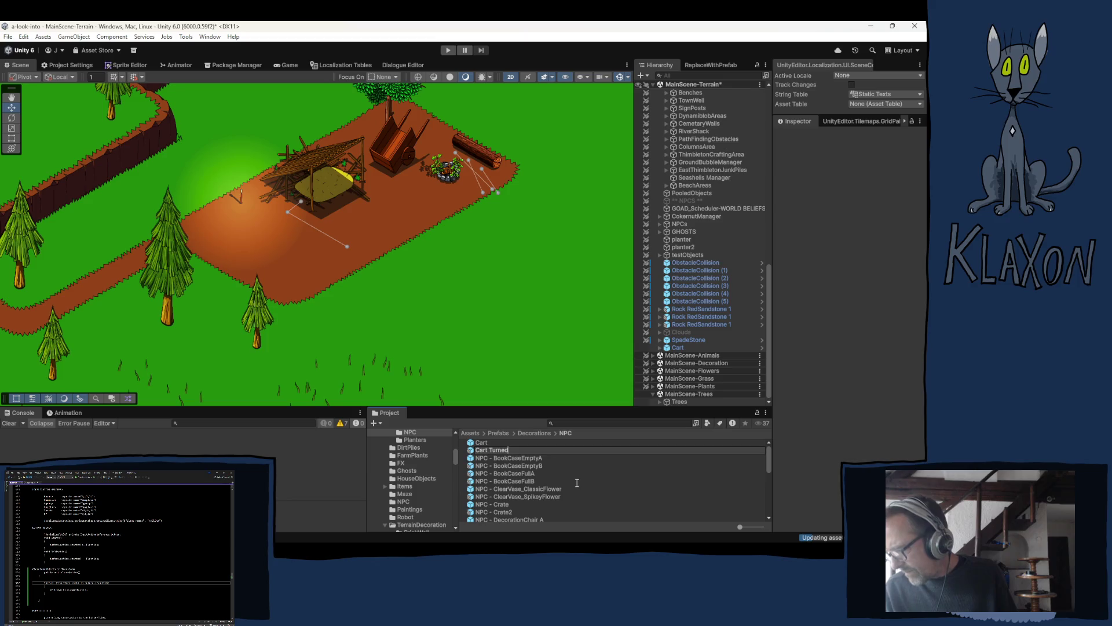
key("Return")
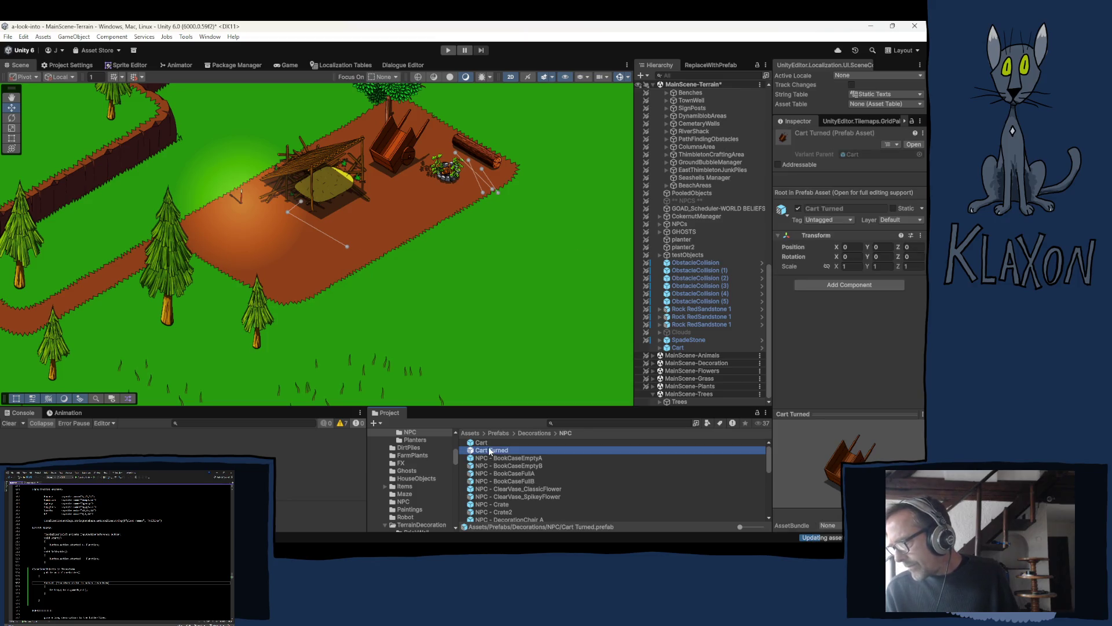
double_click(484, 450)
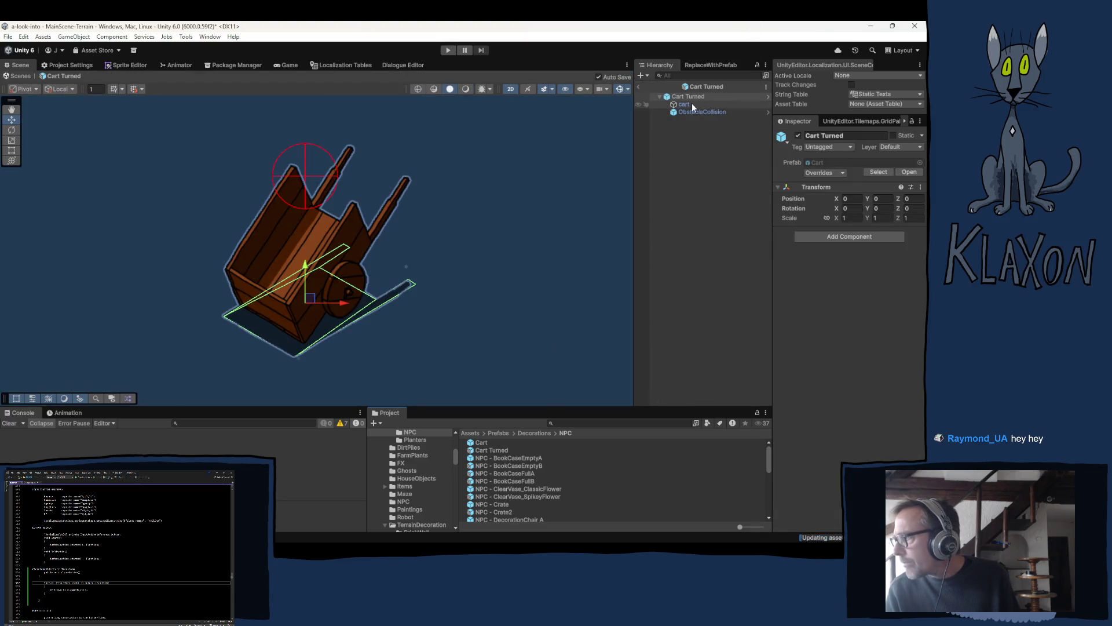
- Swap the cart's Sprite Renderer sprite to cart_turned
left_click(685, 104)
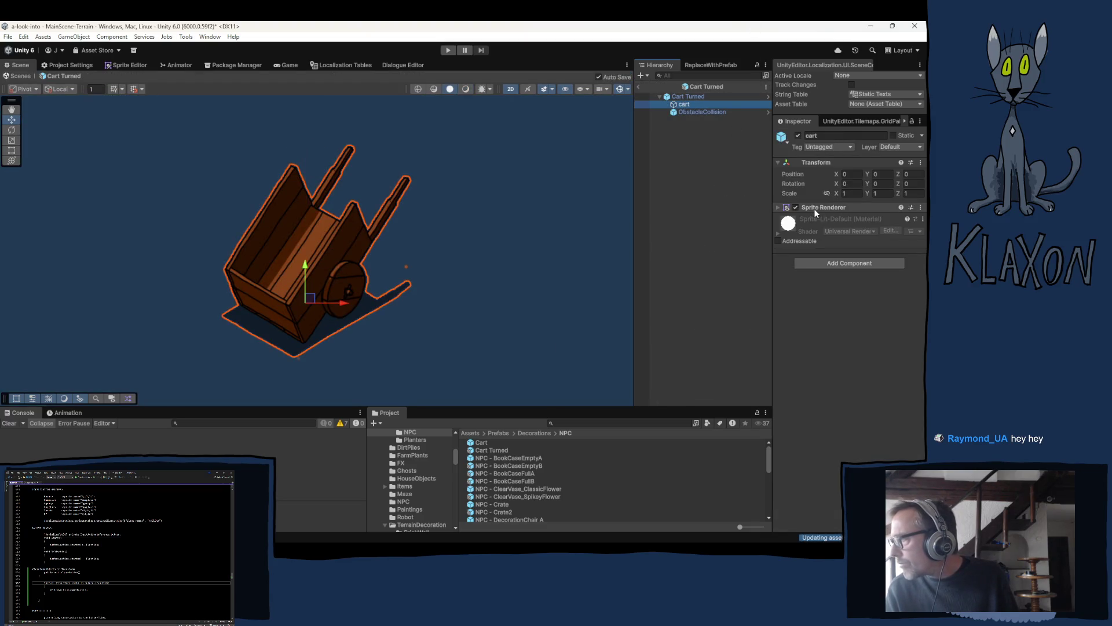
left_click(815, 207)
left_click(857, 219)
mouse_move(492, 485)
left_mouse_down()
mouse_move(710, 377)
mouse_move(856, 219)
left_mouse_up()
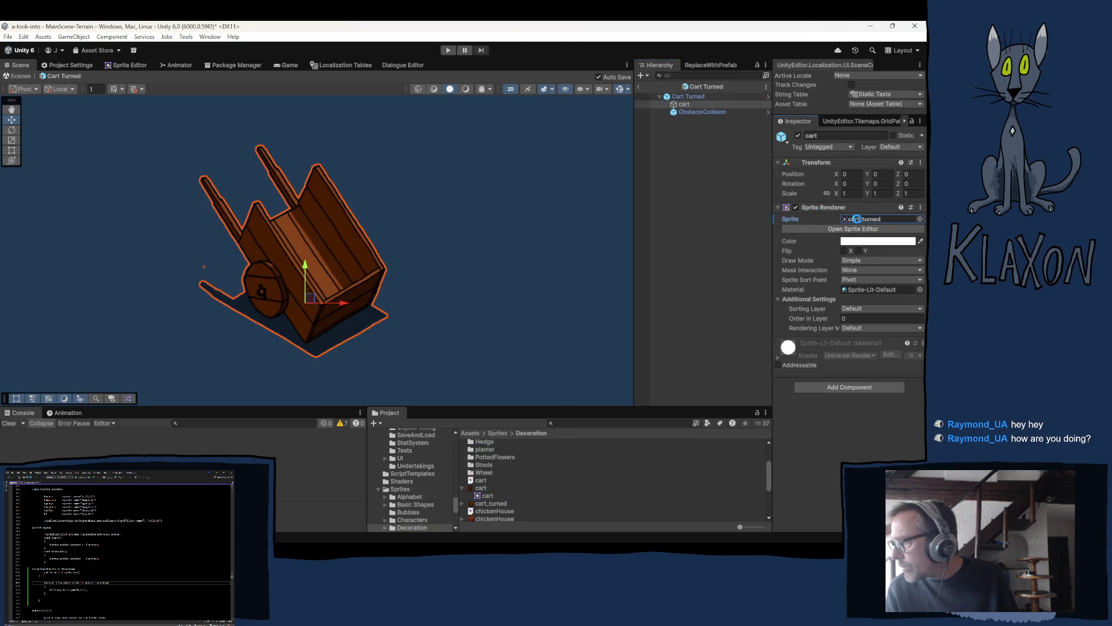
- Mirror the ObstacleCollision object by setting its Scale X to -1
left_click(693, 113)
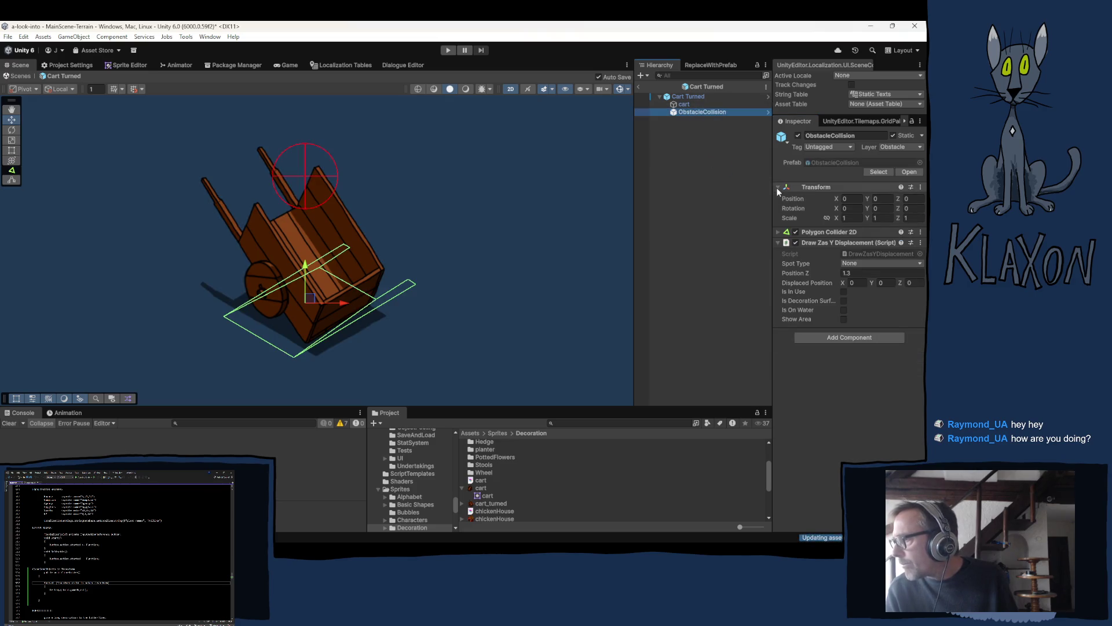
left_click(852, 218)
type("-1")
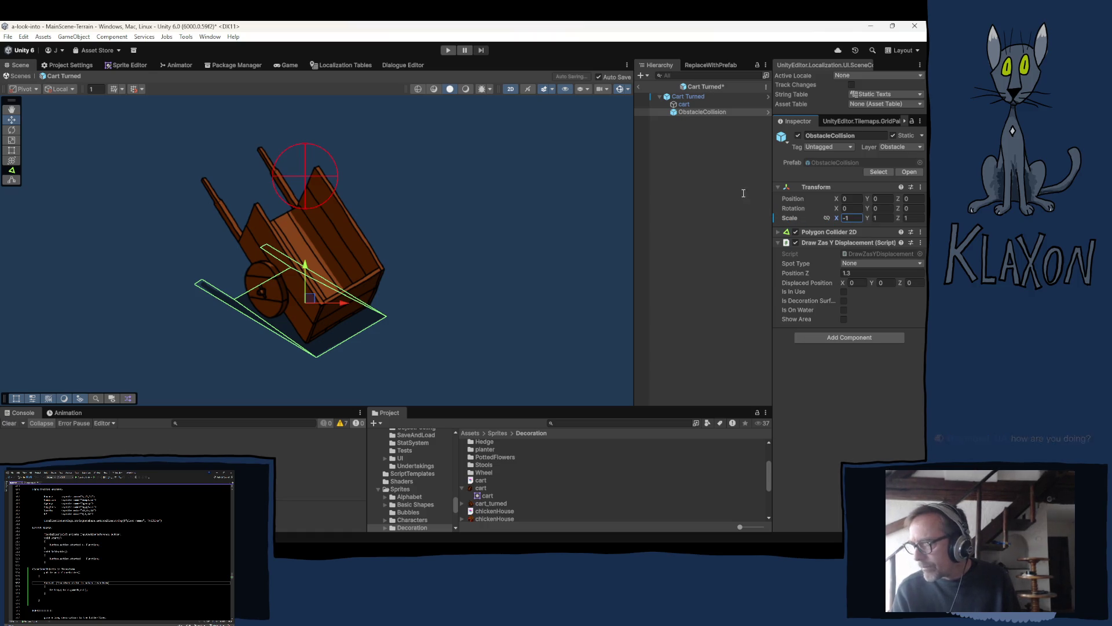
left_click(595, 287)
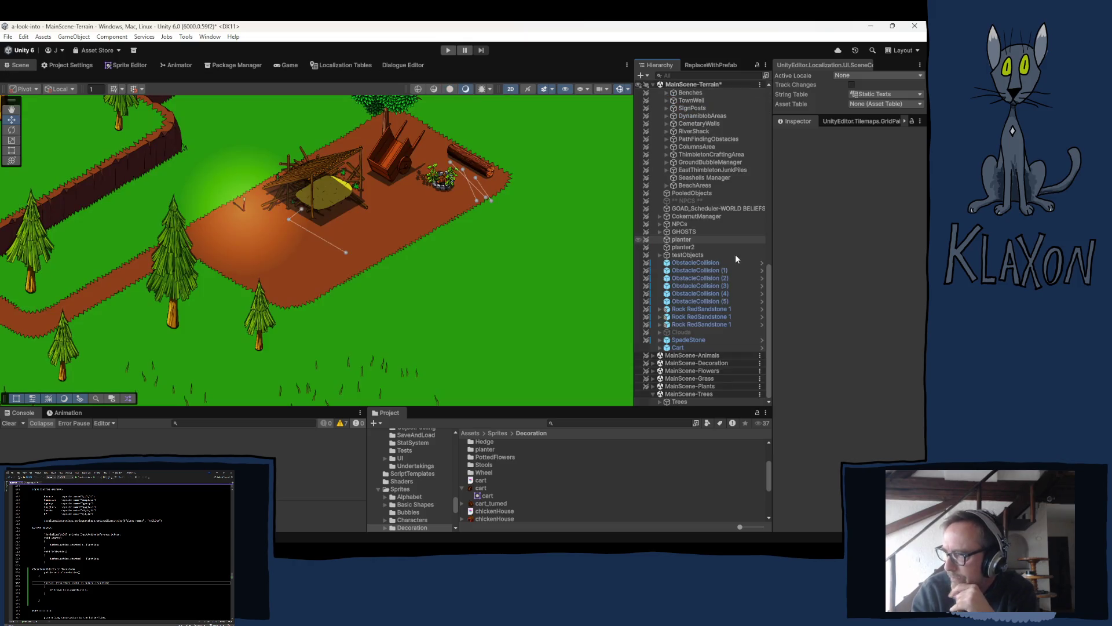
- Delete the upright Cart object from the camp scene
left_click(828, 162)
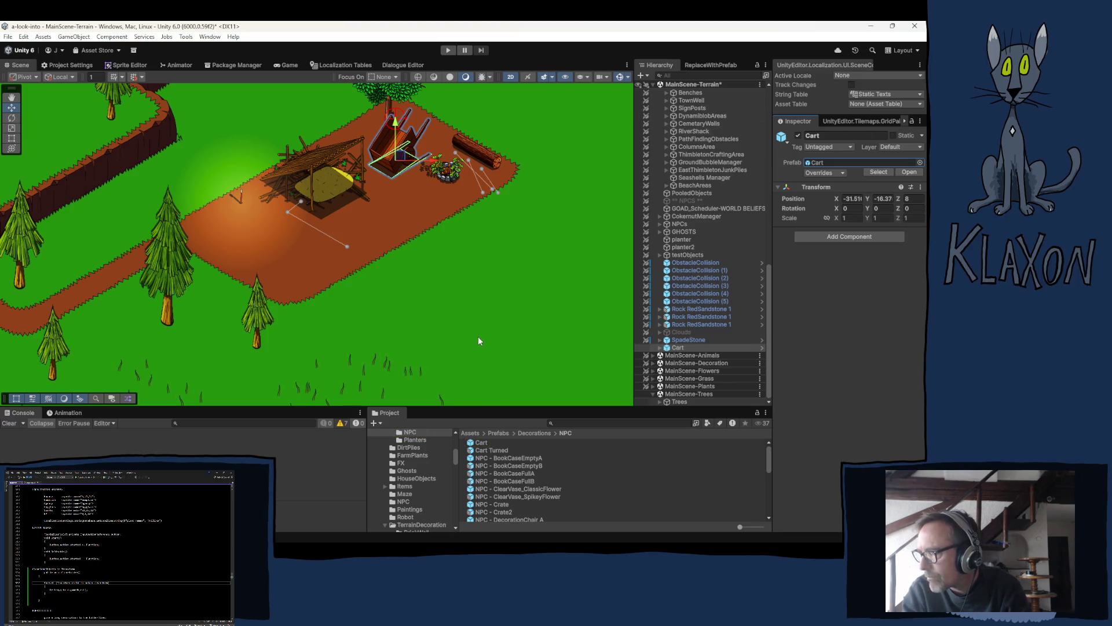
left_click(679, 350)
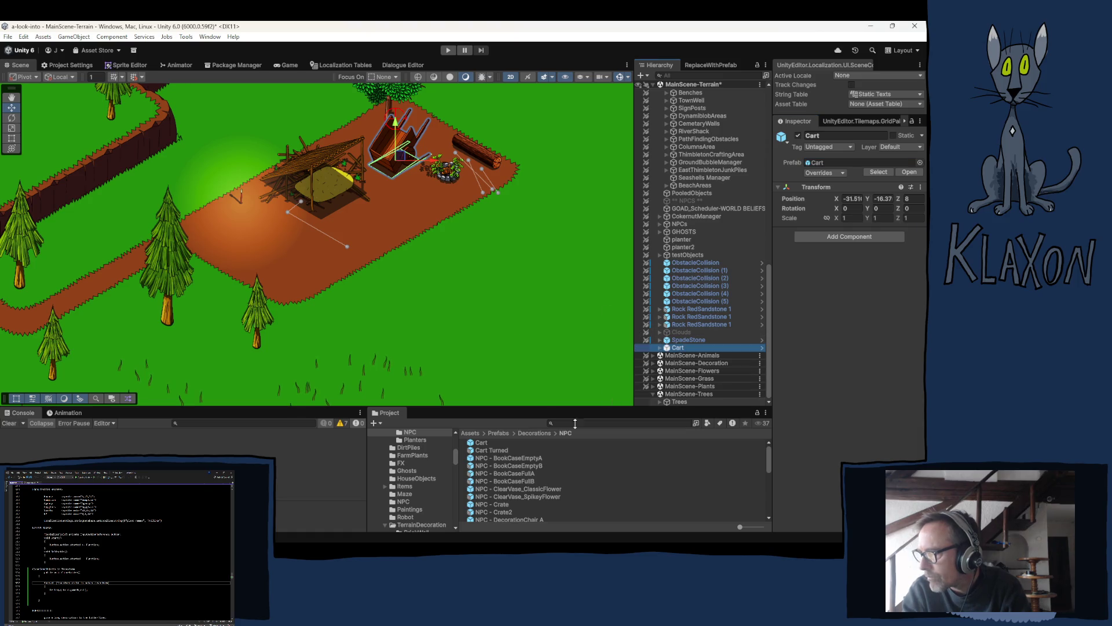
key("Delete")
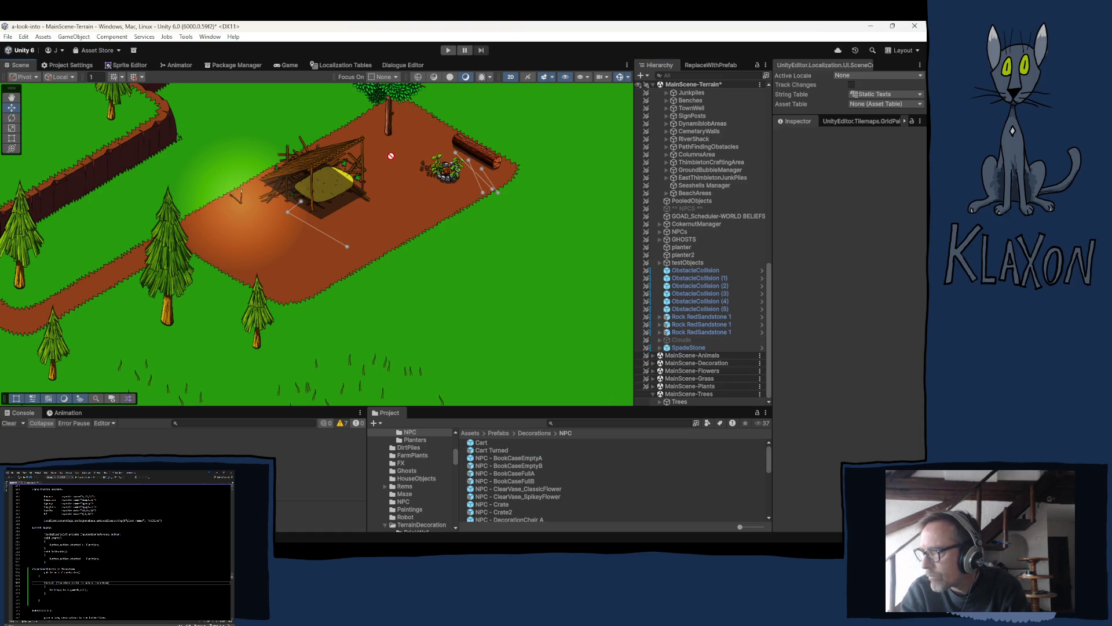
- Place a Cart Turned at Z position 8, nudged beside the shelter
left_click_drag(393, 161, 392, 156)
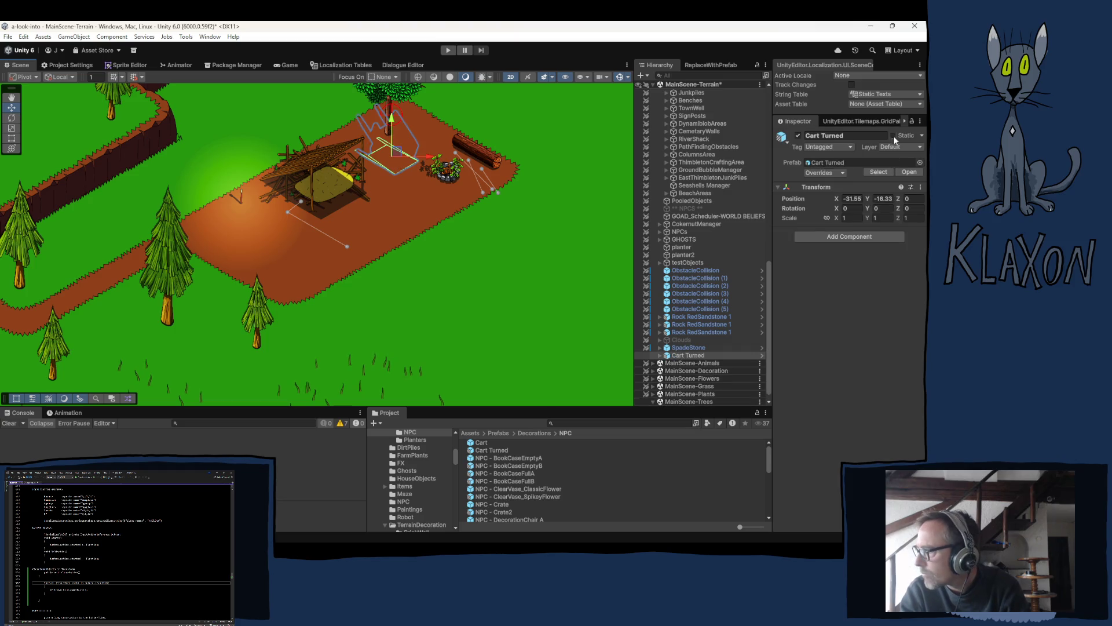
left_click(918, 198)
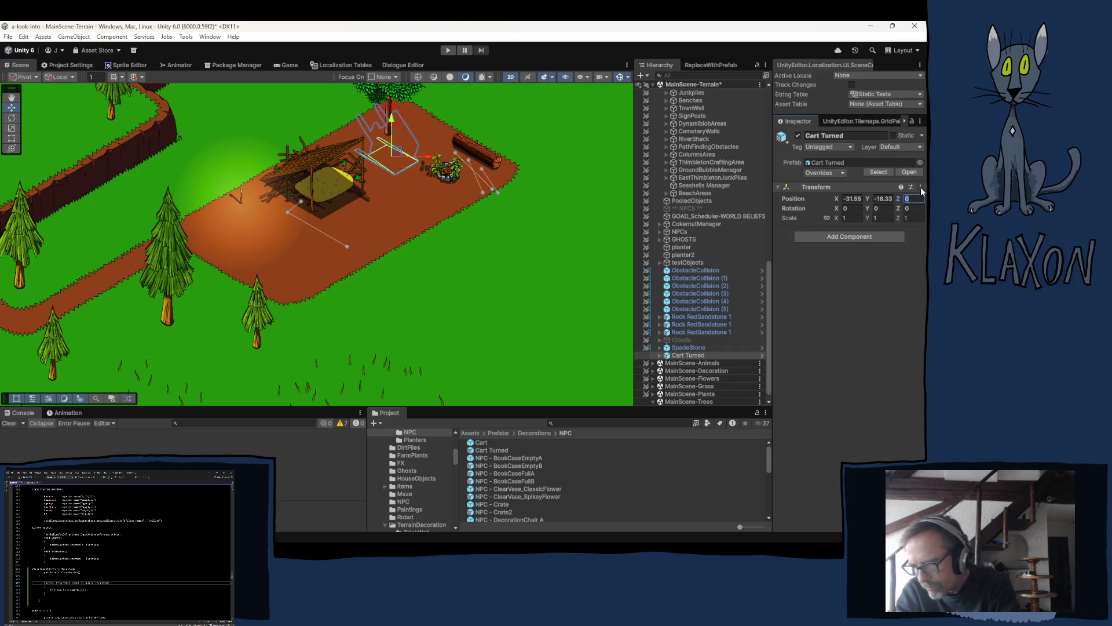
type("8")
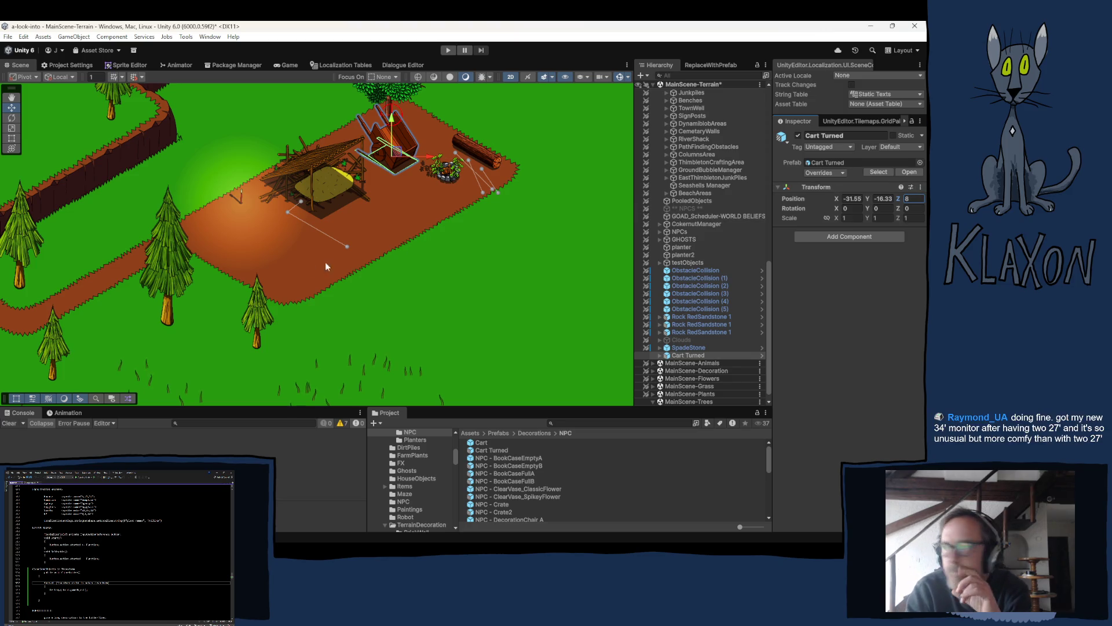
left_click_drag(392, 156, 411, 122)
left_click_drag(409, 123, 410, 121)
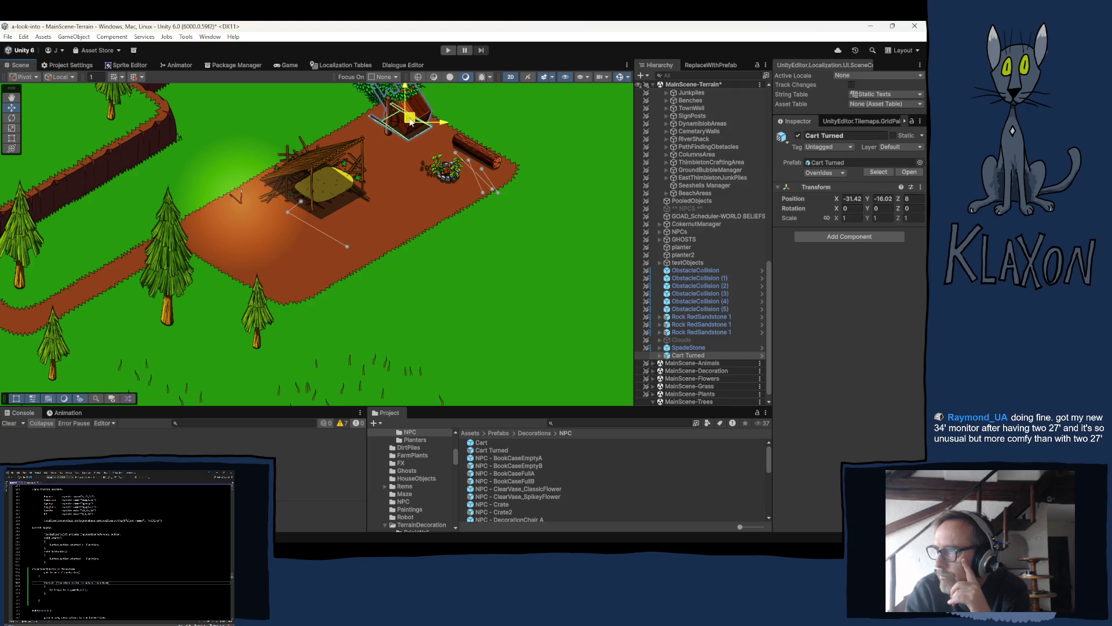
left_click(396, 243)
key("Up")
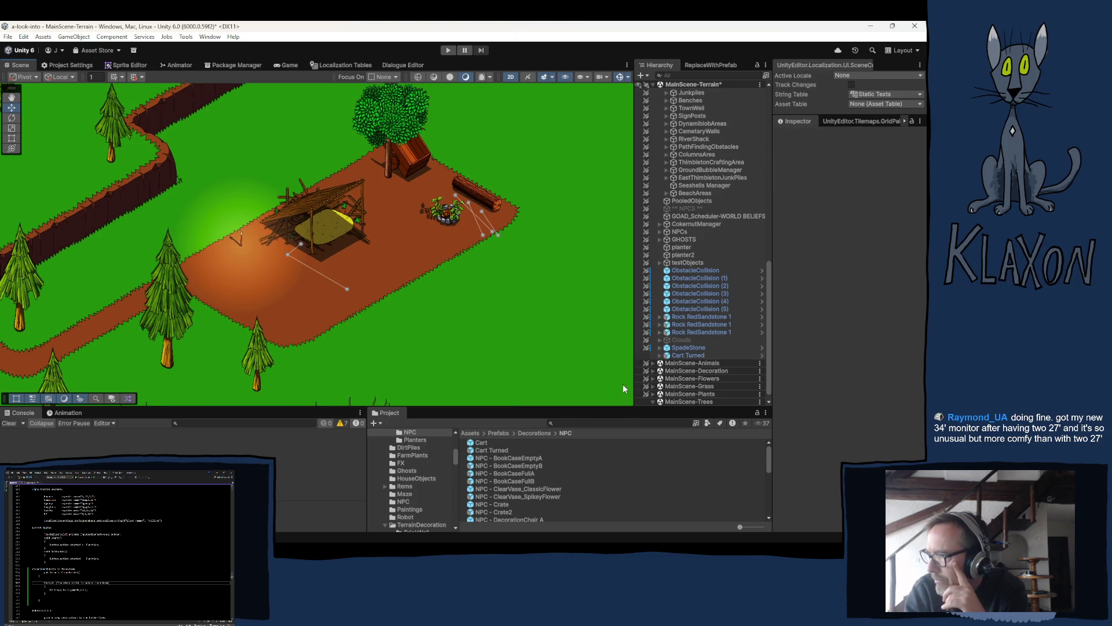
- Expand MainScene-Decoration > Terrain Decoration > Fences and select Fence (74)
left_click(652, 370)
left_click(661, 377)
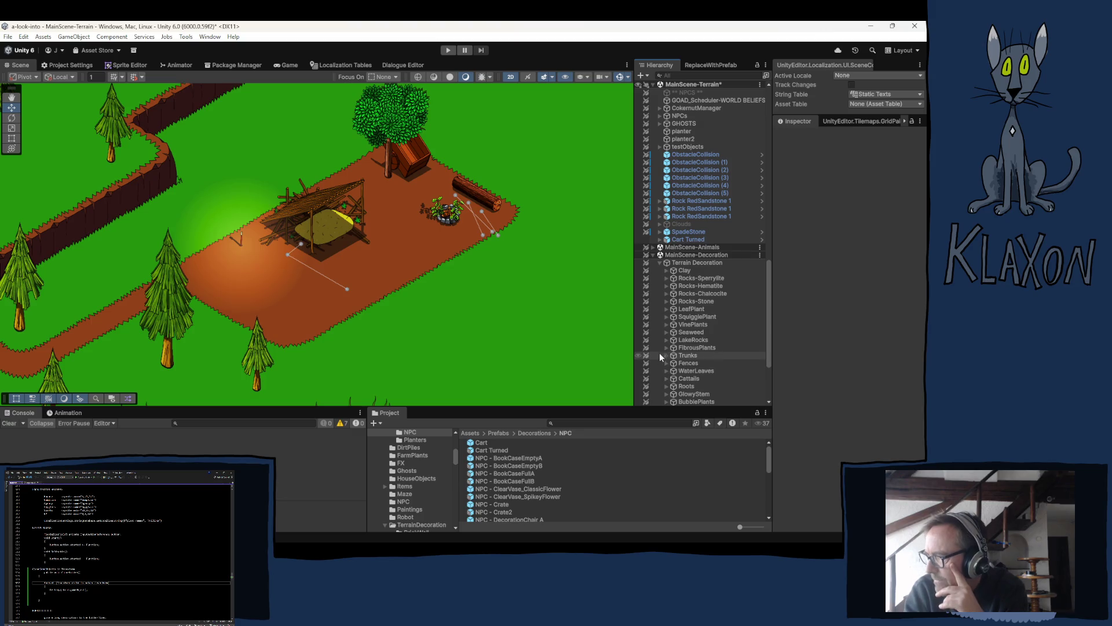
left_click(666, 363)
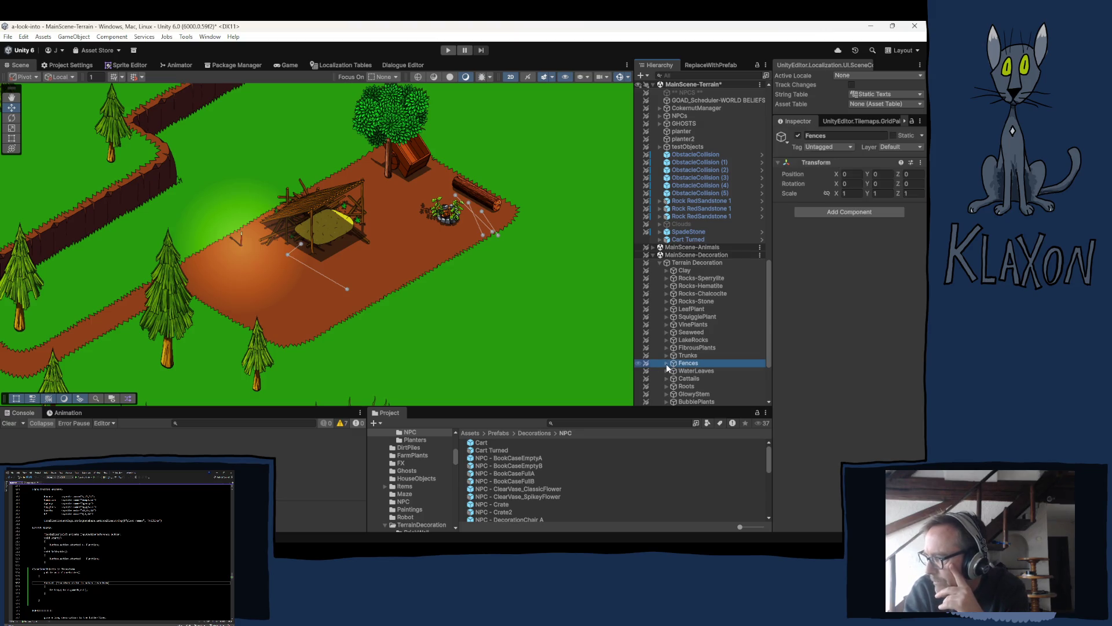
left_click(666, 364)
scroll(668, 365, "down", 10)
scroll(669, 365, "down", 7)
left_click(694, 248)
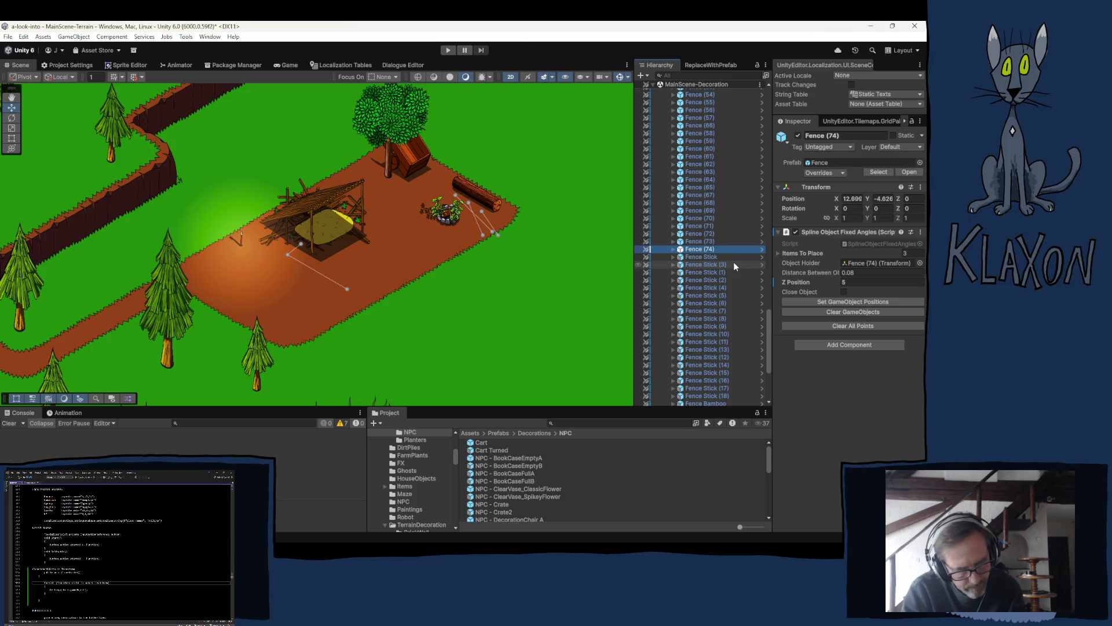
- Duplicate Fence (74) into Fence (75) and set its spline Z Position to 8
key("ctrl+d")
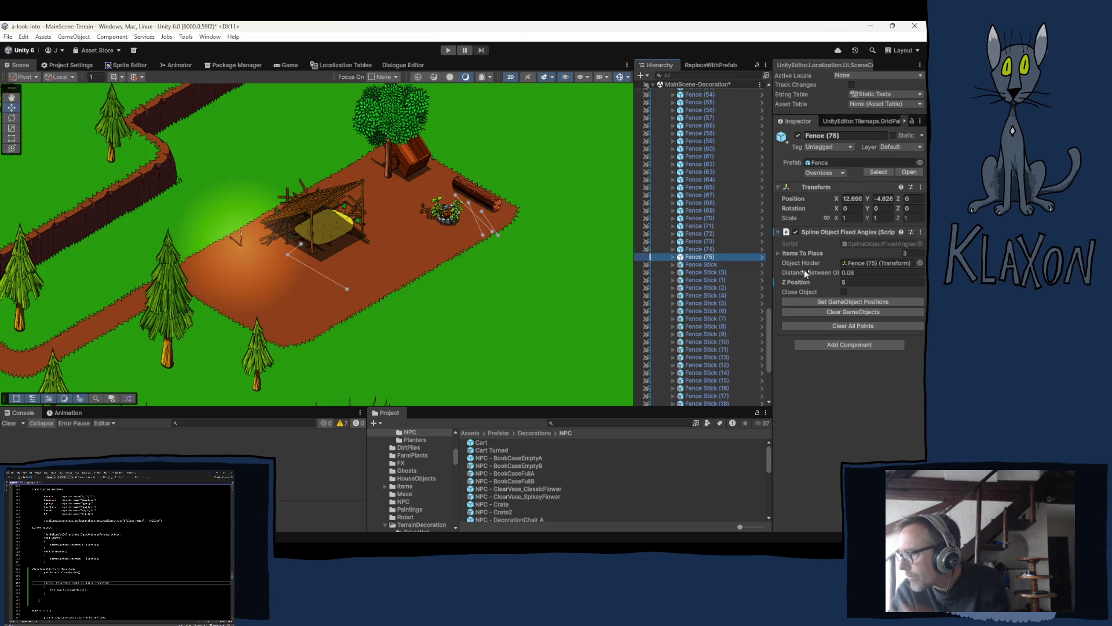
left_click(852, 311)
left_click(848, 282)
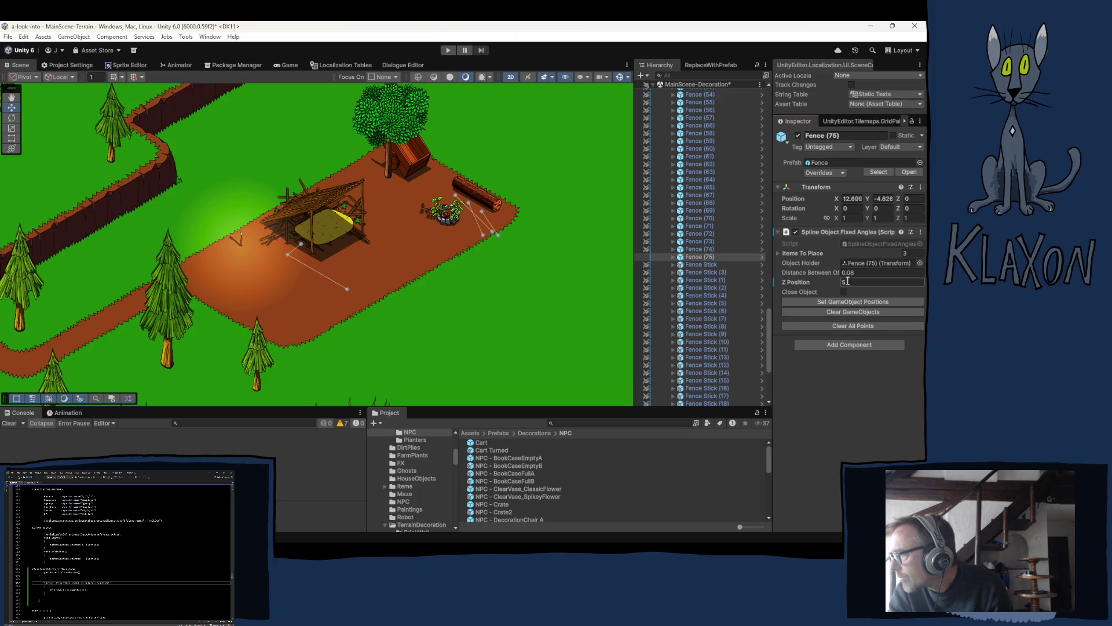
type("8")
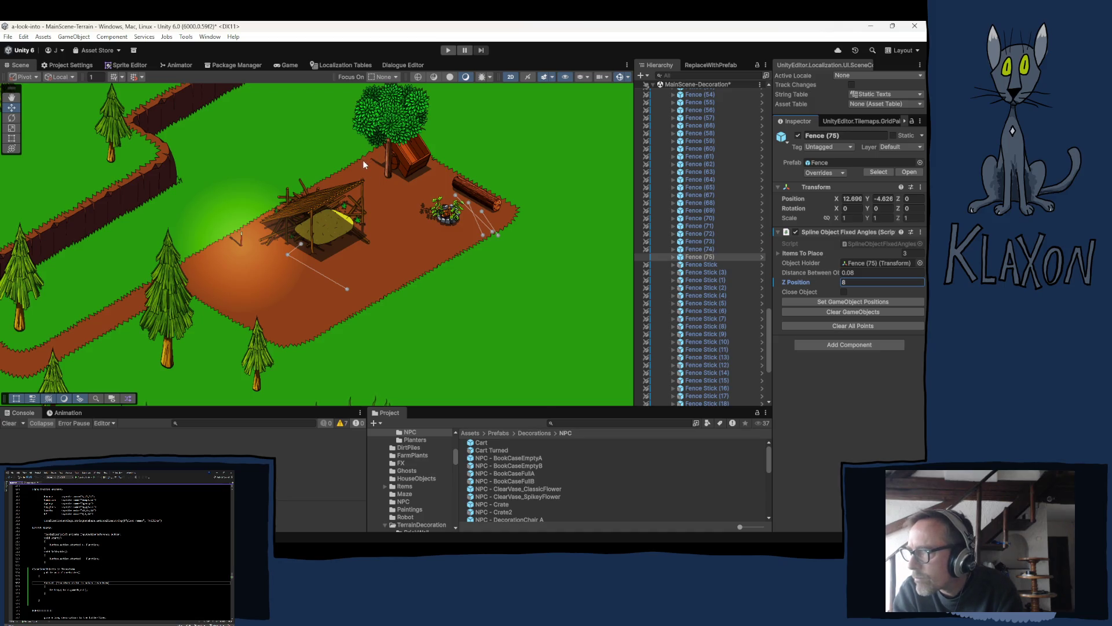
- Adjust Fence (75)'s spline points from shelter to tree and regenerate its fence posts
left_click(392, 140)
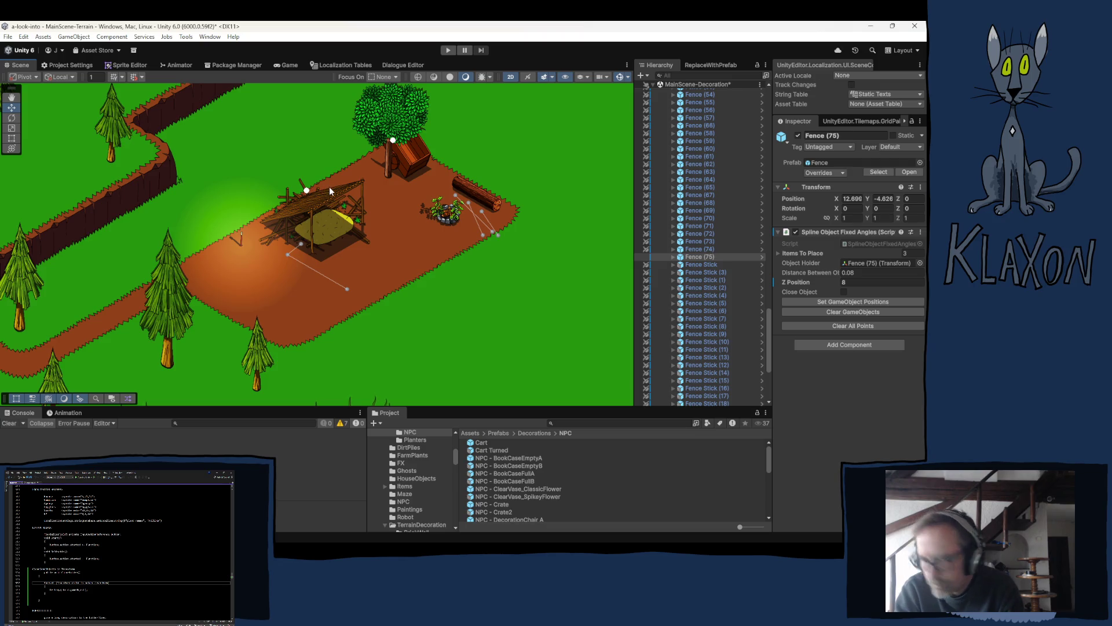
left_click(836, 301)
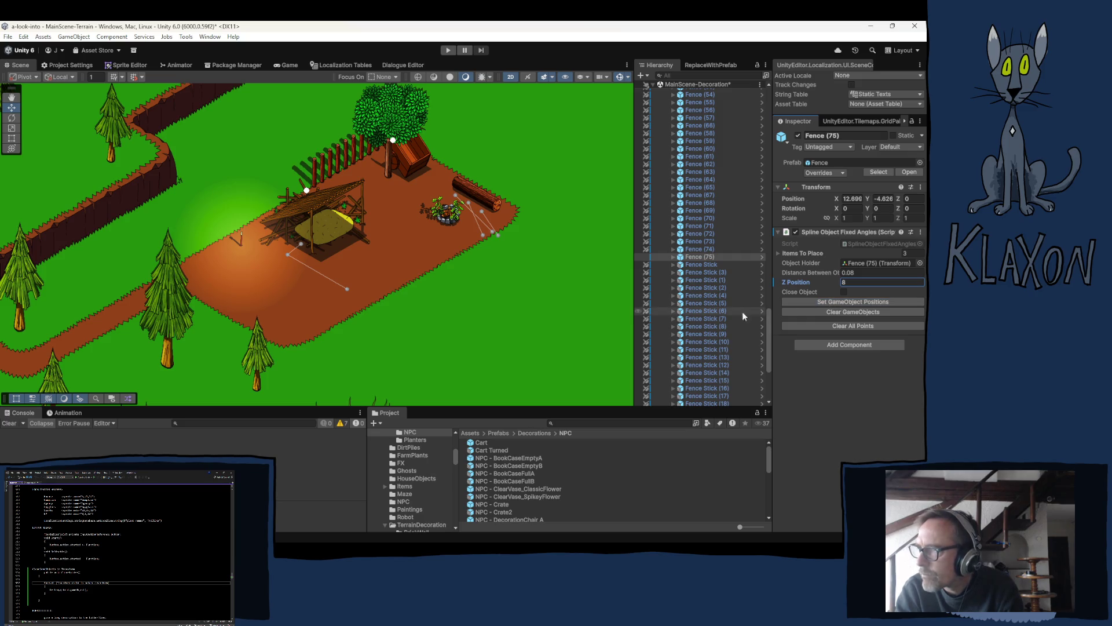
left_click(300, 196)
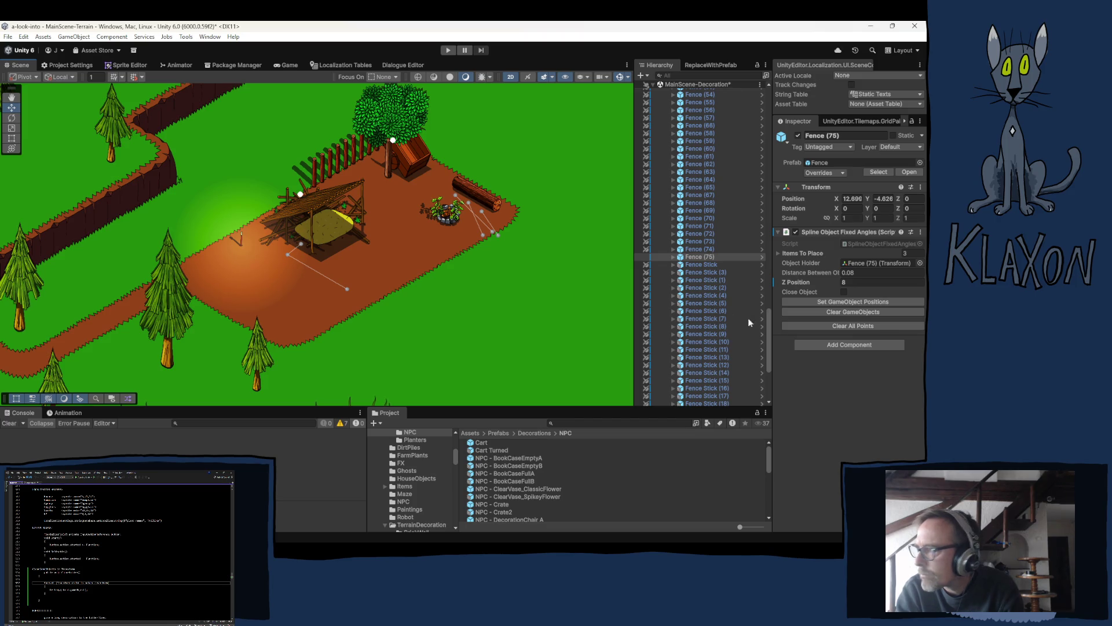
left_click(849, 303)
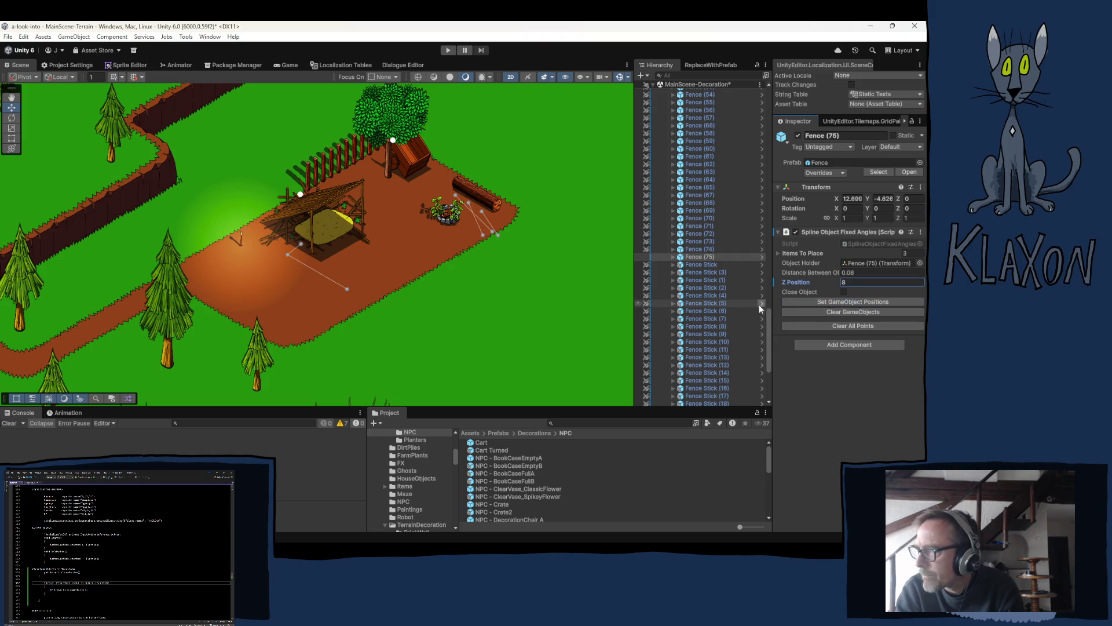
left_click(394, 141)
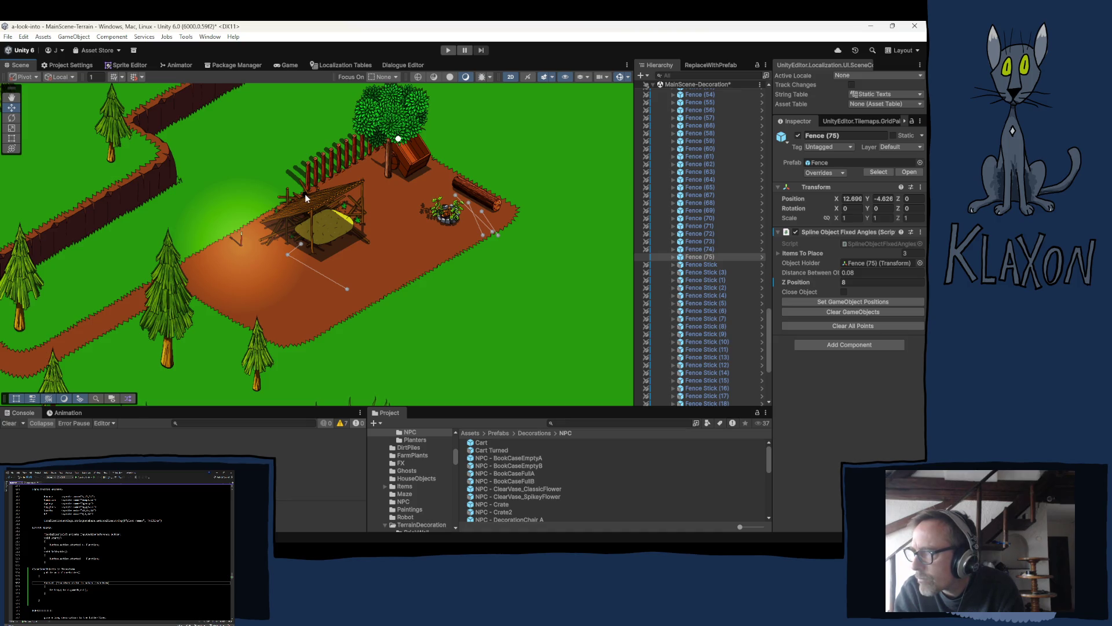
left_click(840, 301)
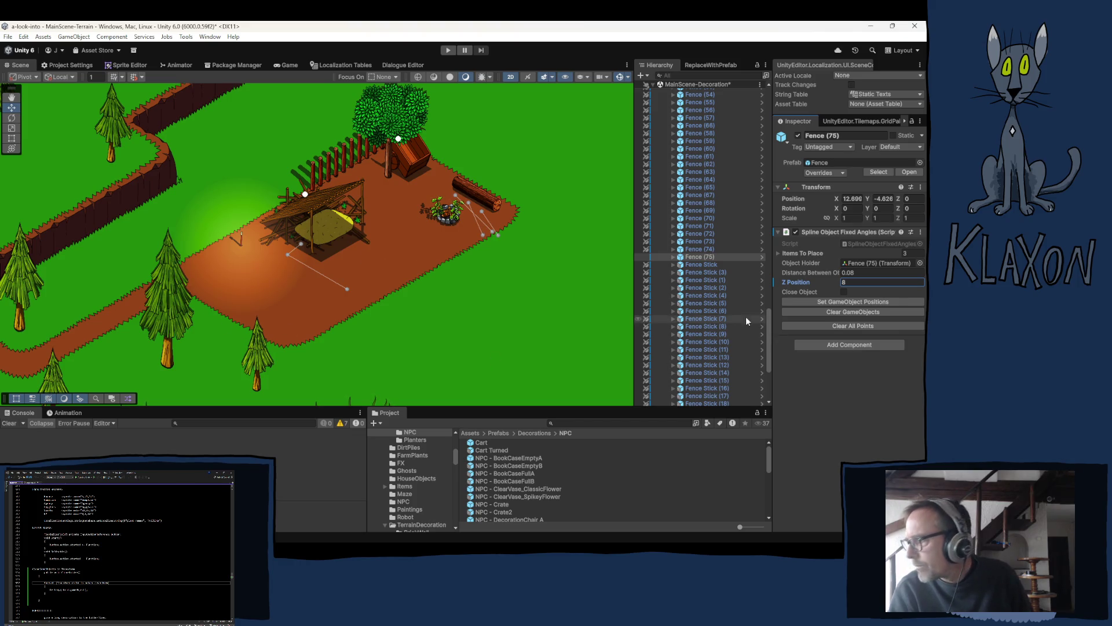
left_click(698, 250)
left_click(692, 257)
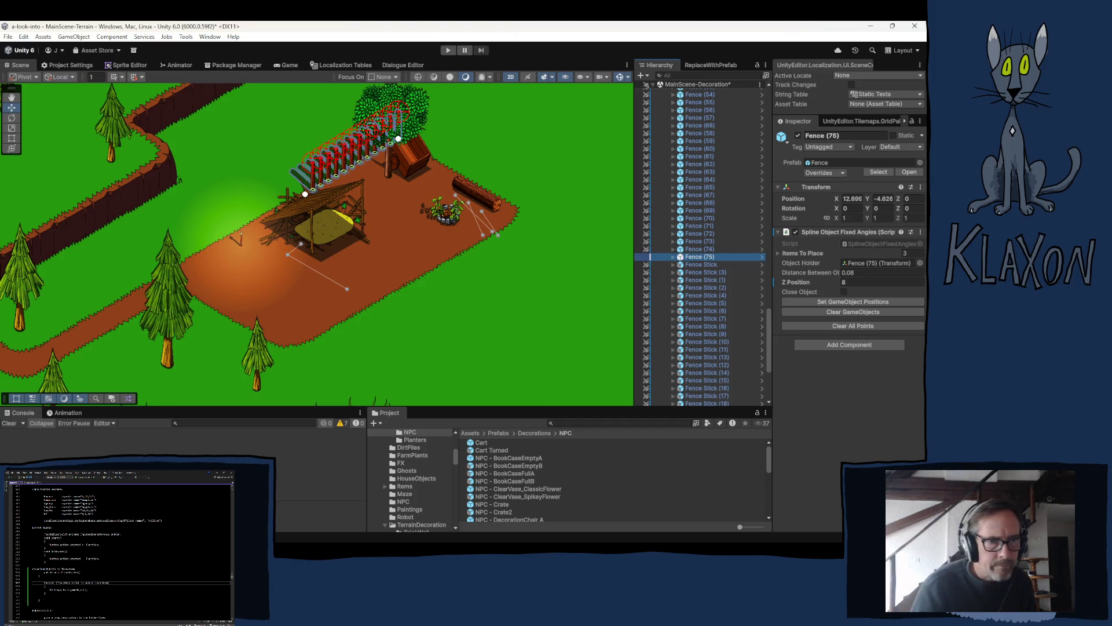
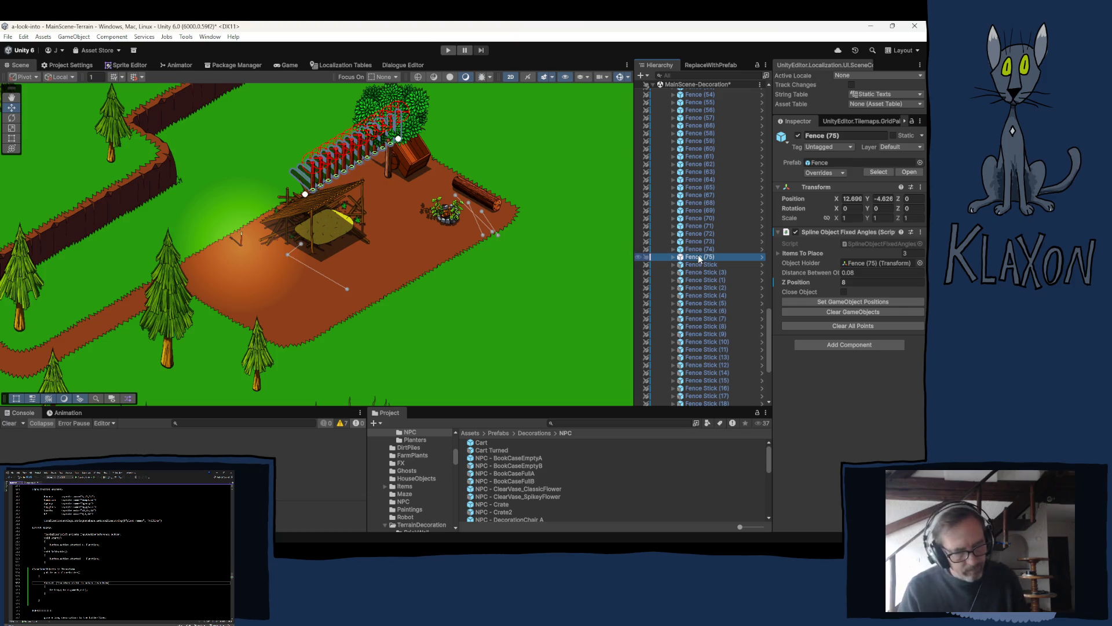
- Duplicate the Fence (75) spline, clear its fence pieces and points, and place two new outline points
key("ctrl+d")
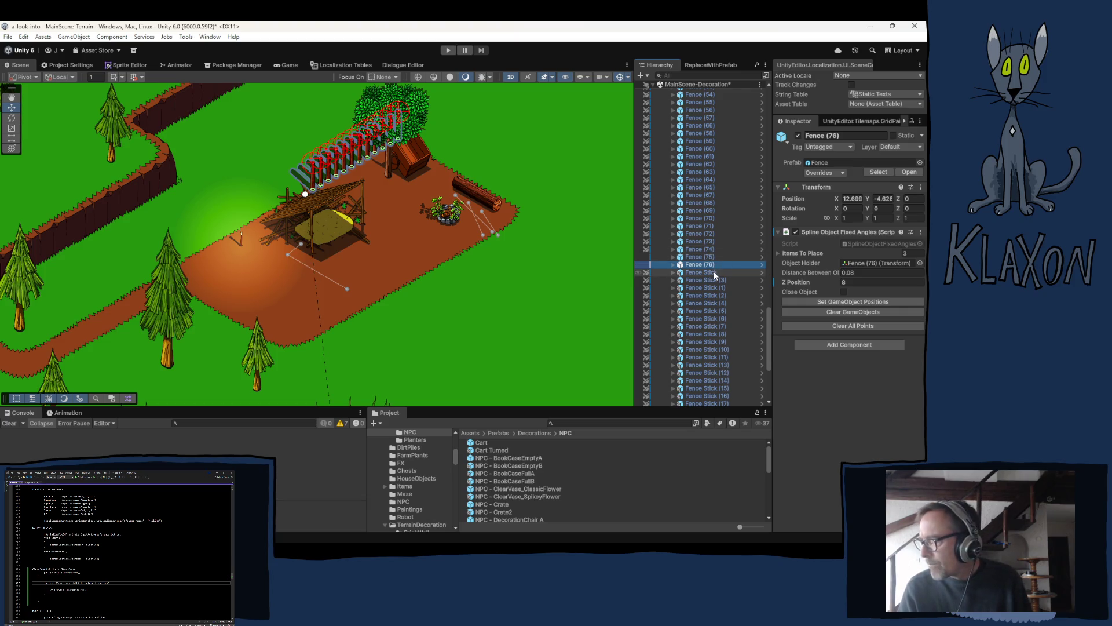
left_click(849, 312)
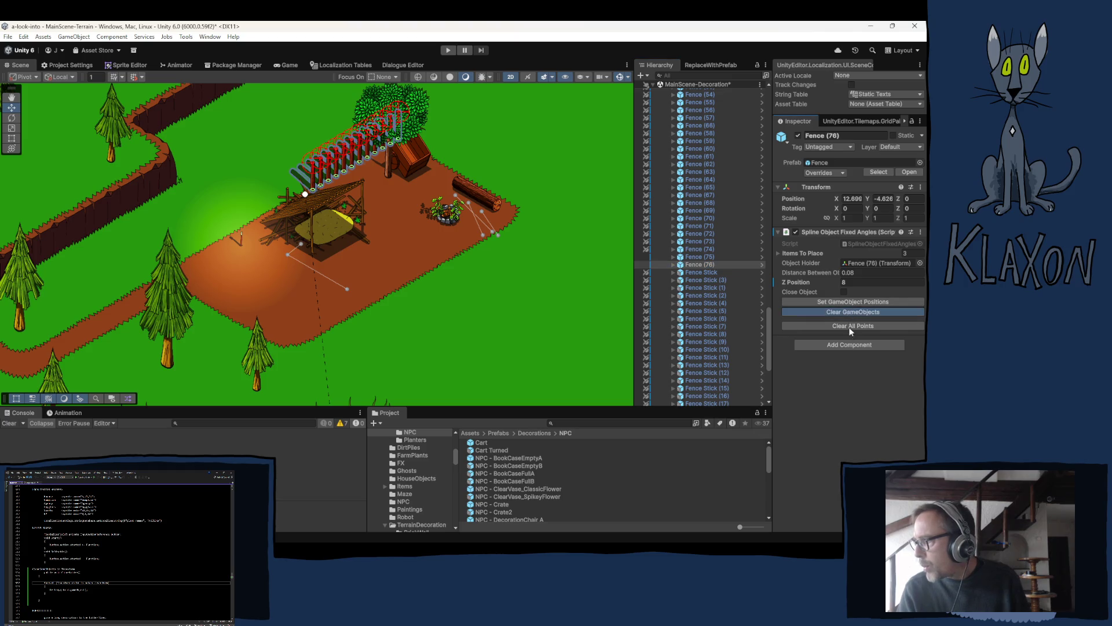
left_click(845, 325)
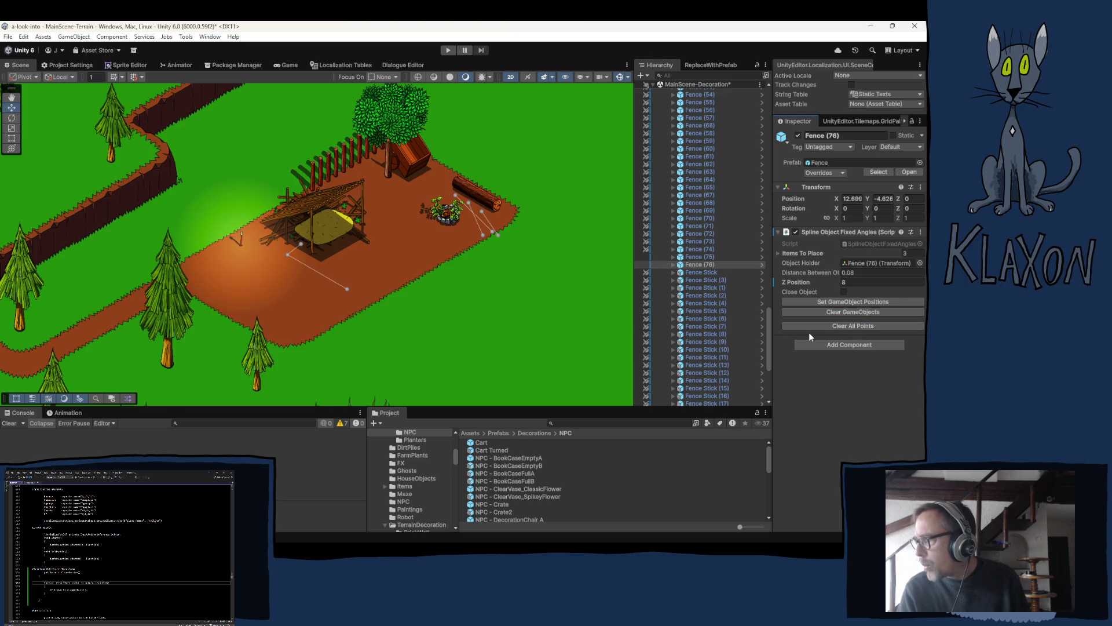
left_click(192, 291)
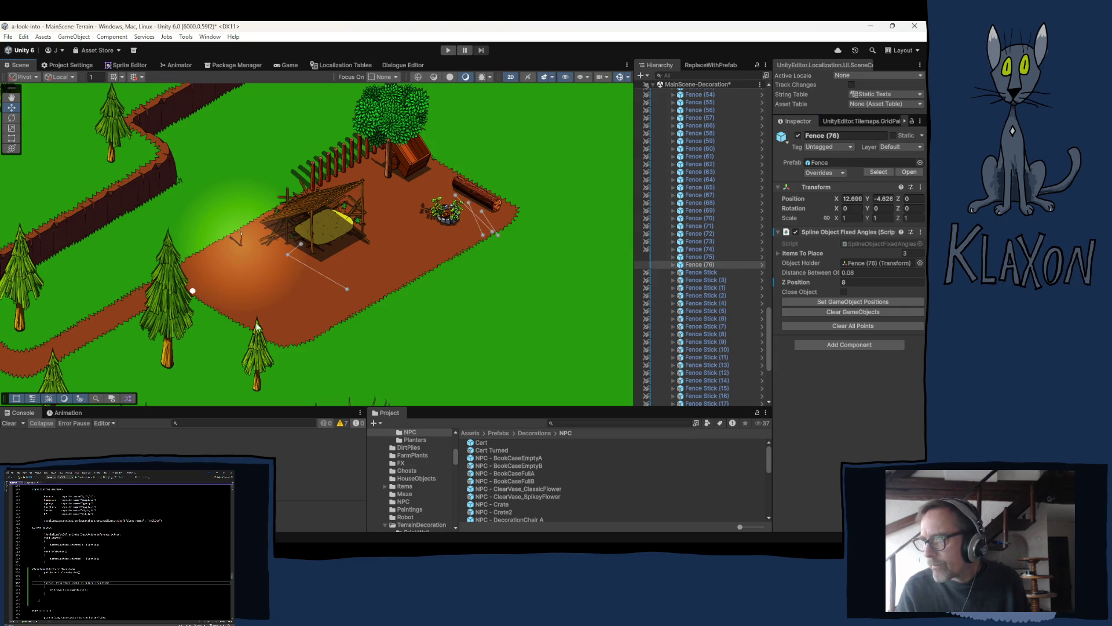
left_click(283, 343)
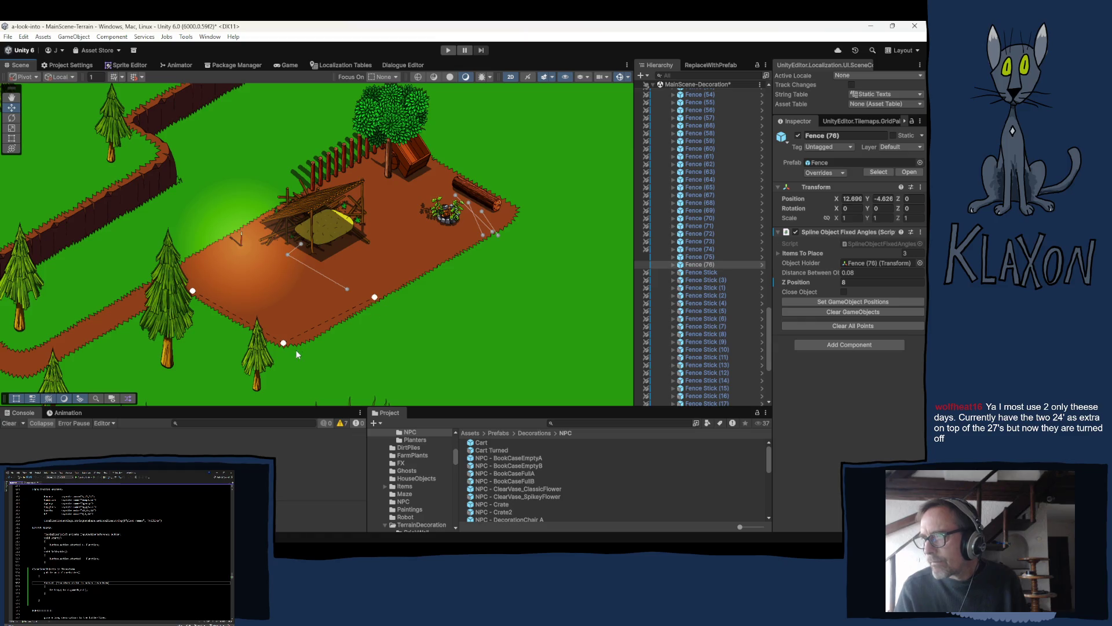
- Adjust the corner point, generate fence posts, and shift the end point right
left_click_drag(283, 344, 292, 345)
left_click(842, 302)
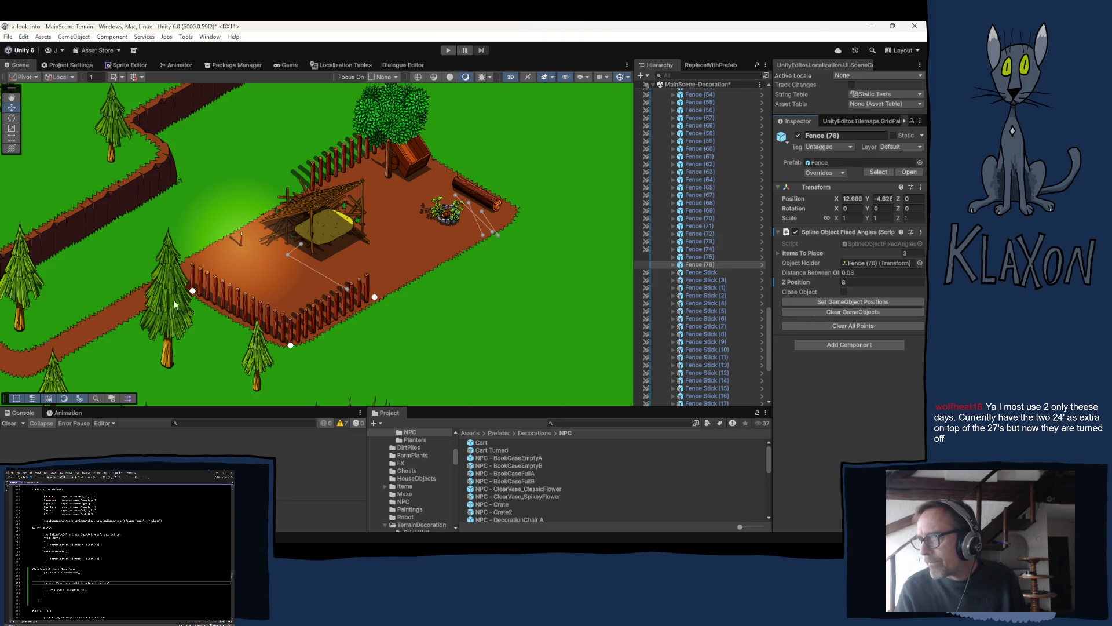
left_click(193, 290)
left_click_drag(335, 282, 378, 289)
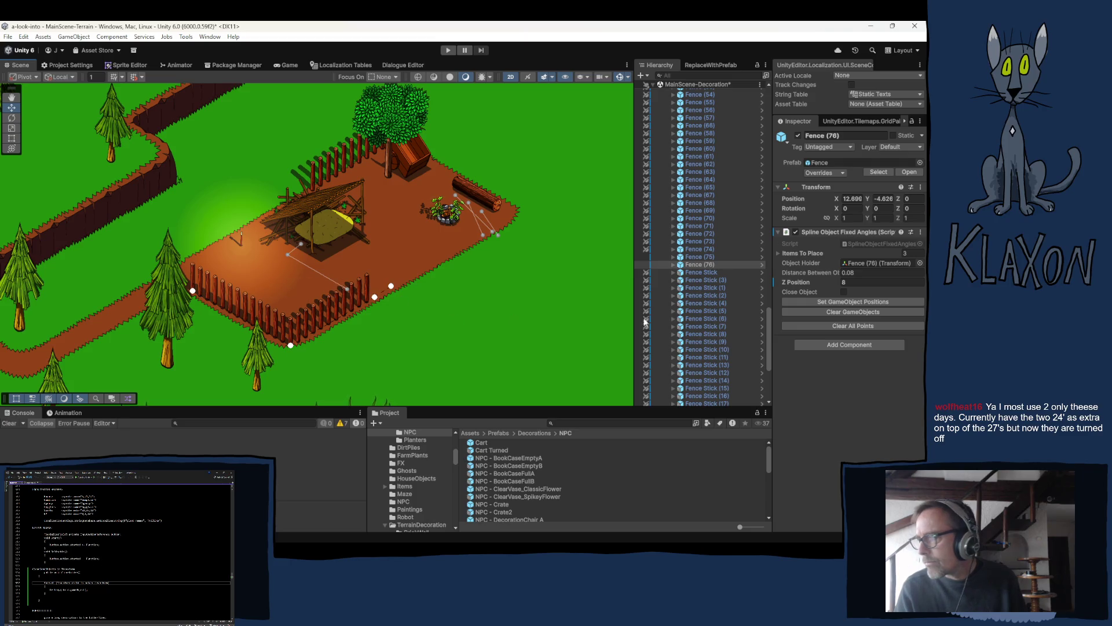
- Re-place the outline at the front corner and right end, then regenerate the fence after nudging the corner
left_click(863, 325)
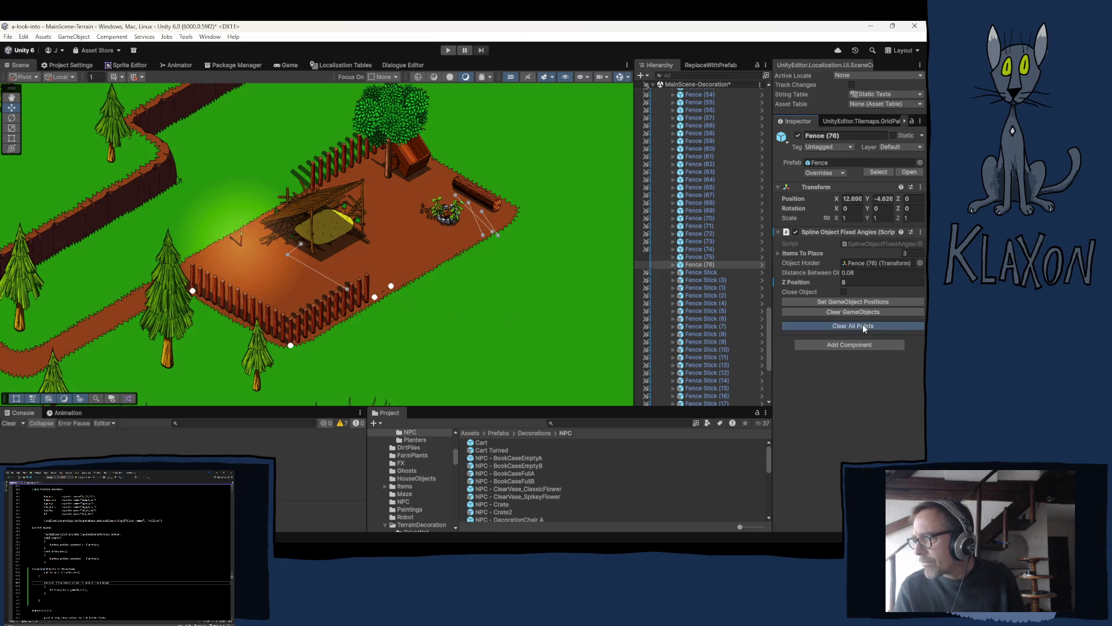
left_click(198, 295)
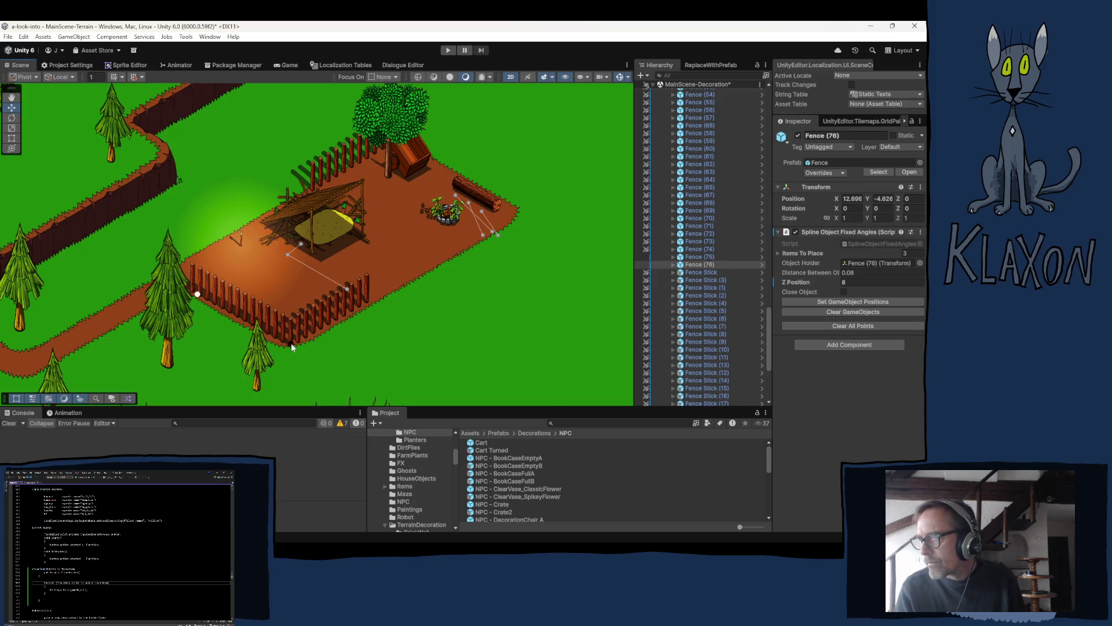
left_click(368, 300)
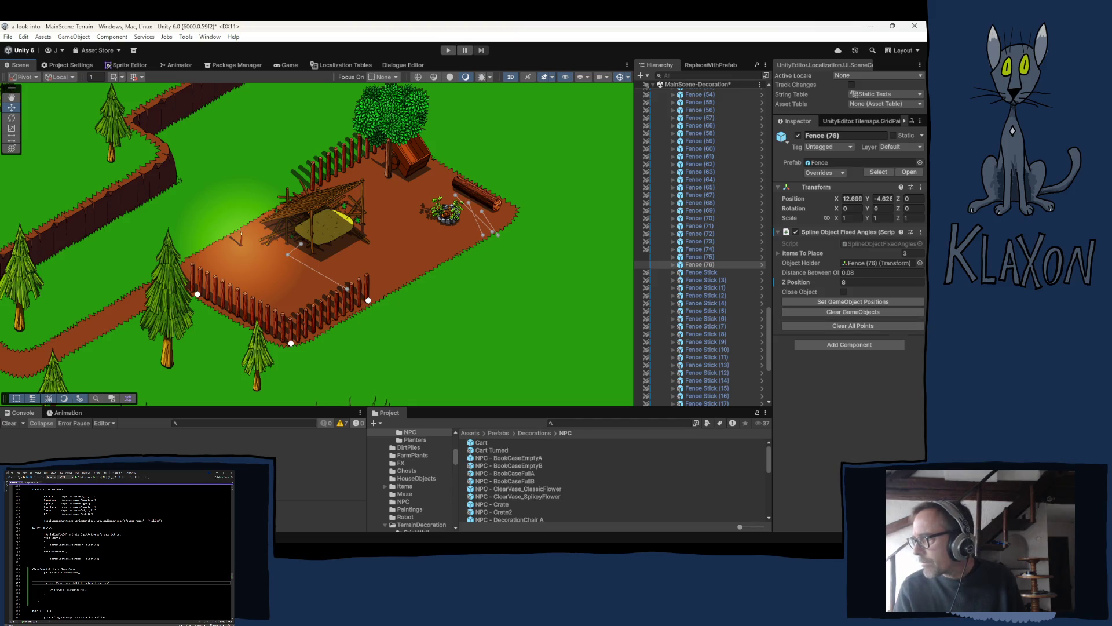
left_click(841, 301)
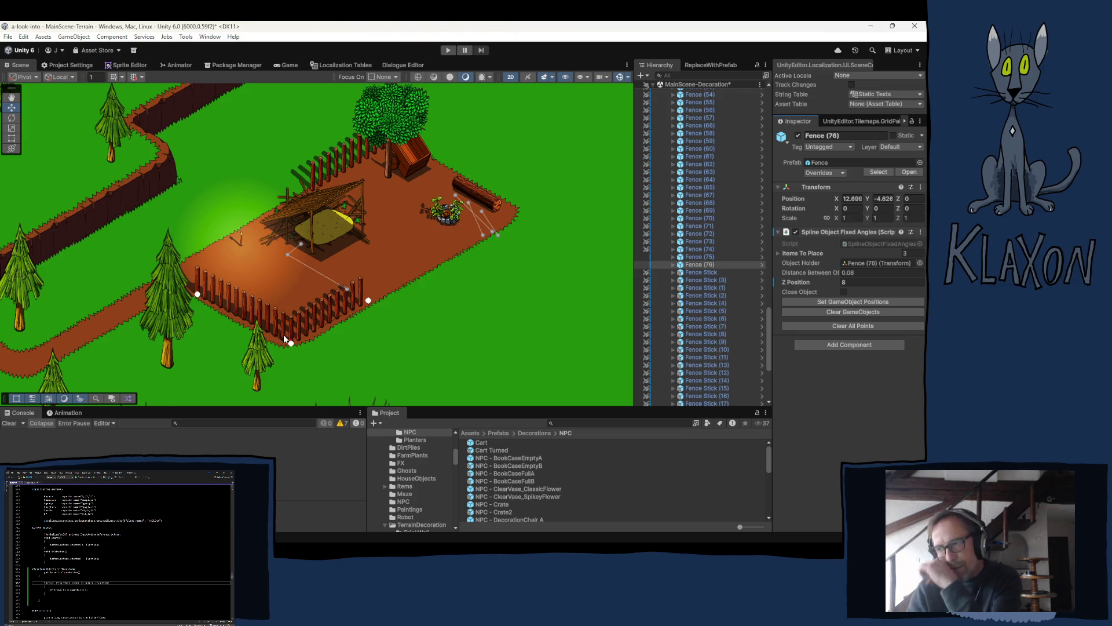
left_click_drag(198, 294, 209, 300)
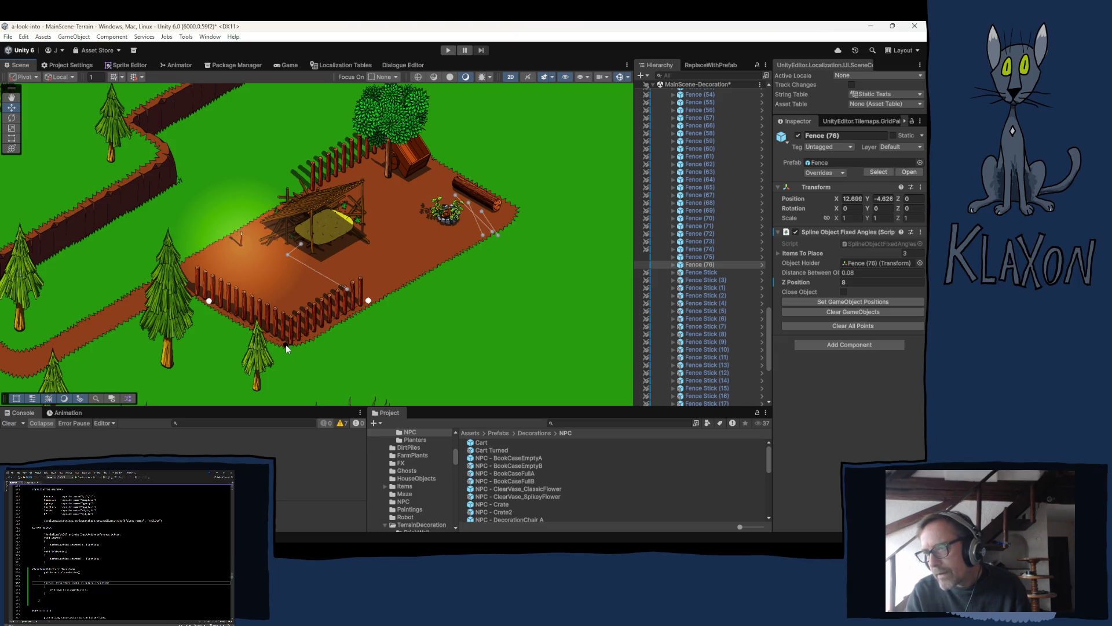
left_click(847, 300)
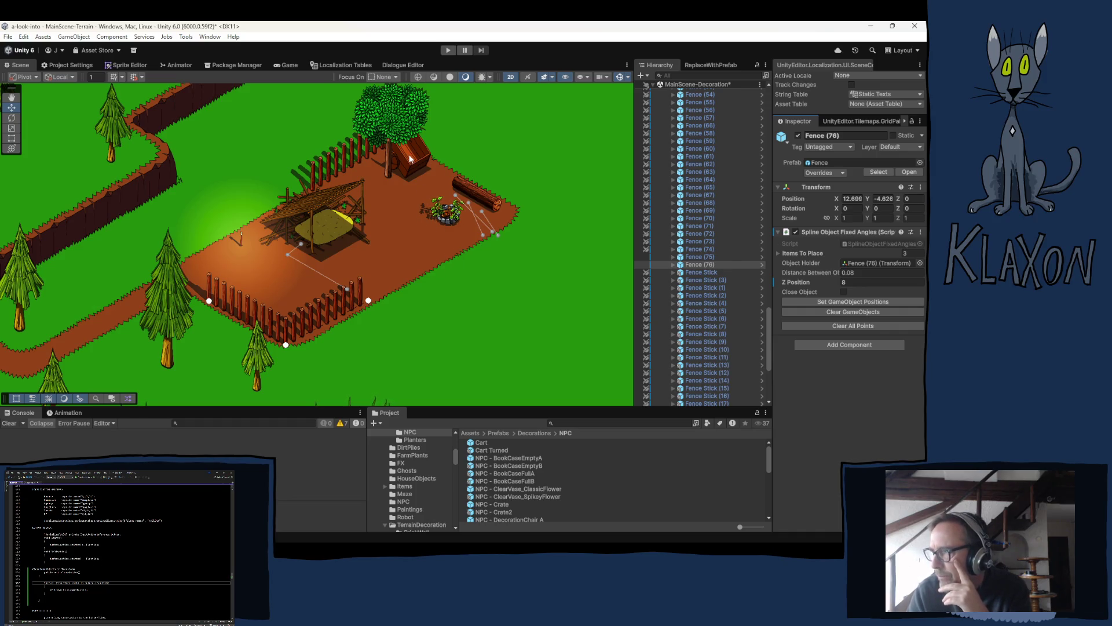
- Collapse the Fences list, select Cart Turned, and nudge it near the yard's top corner
left_click(646, 265)
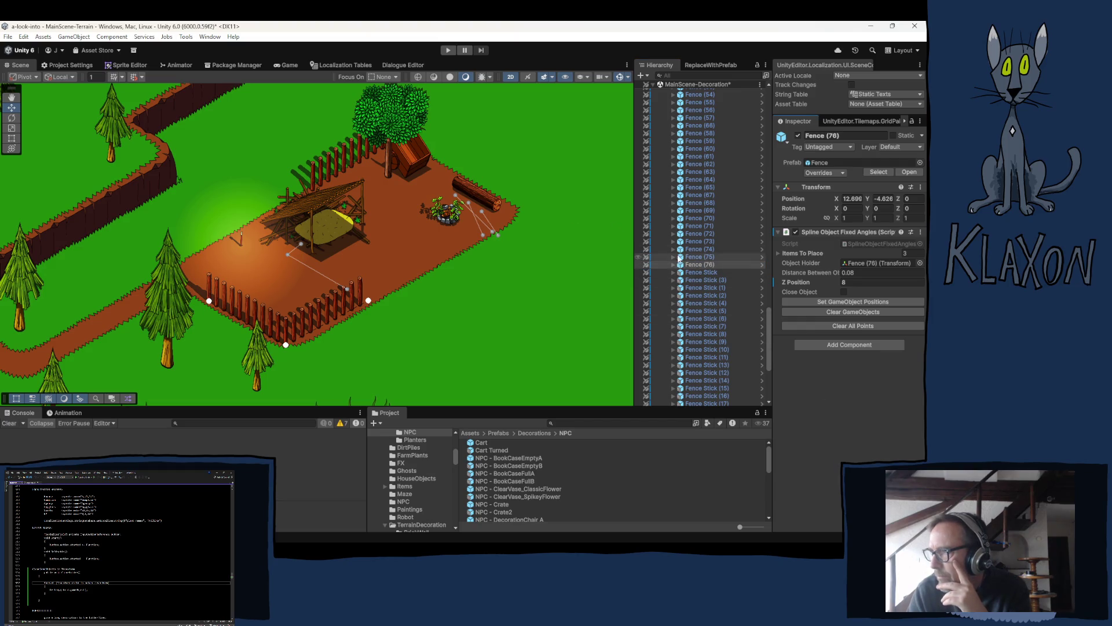
scroll(680, 258, "up", 10)
left_click(666, 160)
scroll(675, 243, "up", 10)
left_click(688, 343)
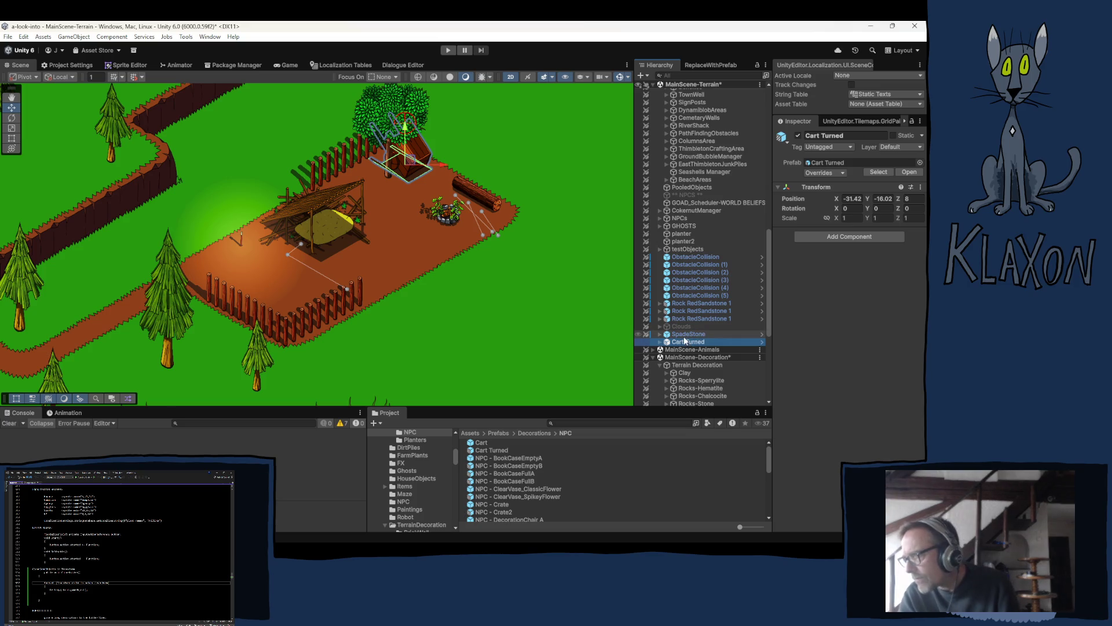
left_click_drag(411, 164, 421, 168)
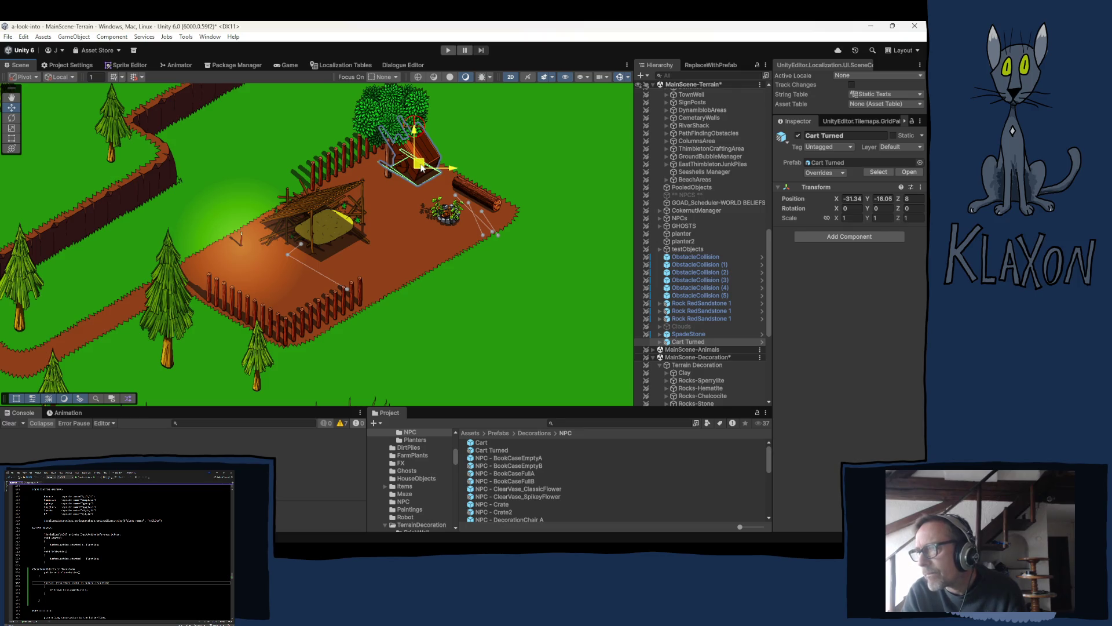
mouse_move(421, 168)
left_mouse_down()
mouse_move(378, 183)
mouse_move(412, 157)
mouse_move(422, 167)
left_mouse_up()
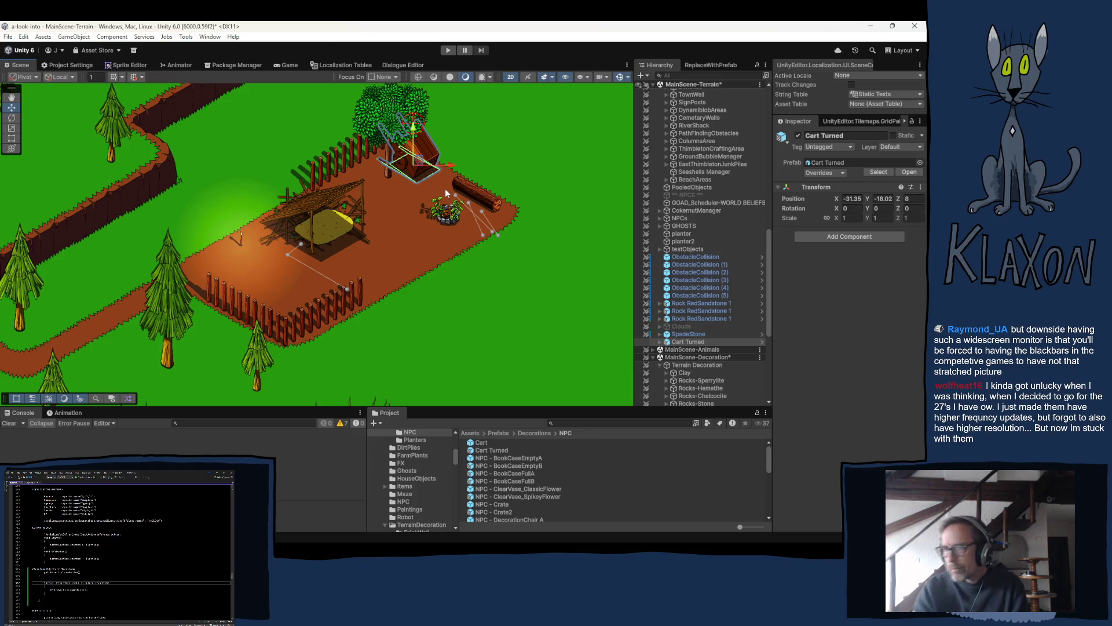
scroll(732, 290, "down", 6)
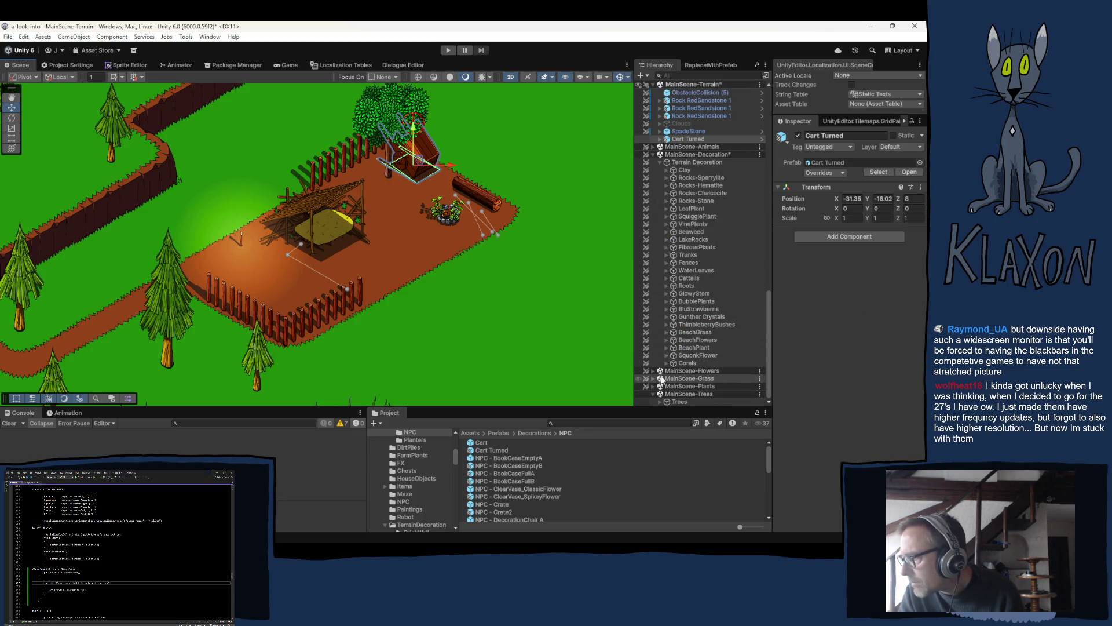
- Expand Fences and clear the front fence pieces from Fence (76)
left_click(666, 263)
scroll(693, 317, "down", 8)
left_click(694, 338)
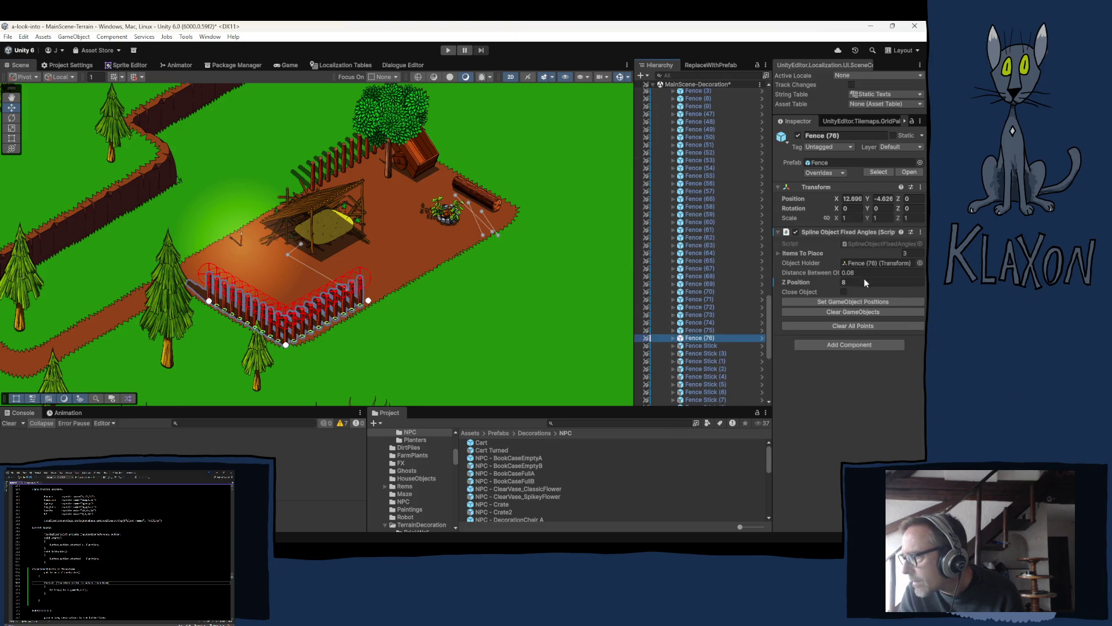
left_click(838, 311)
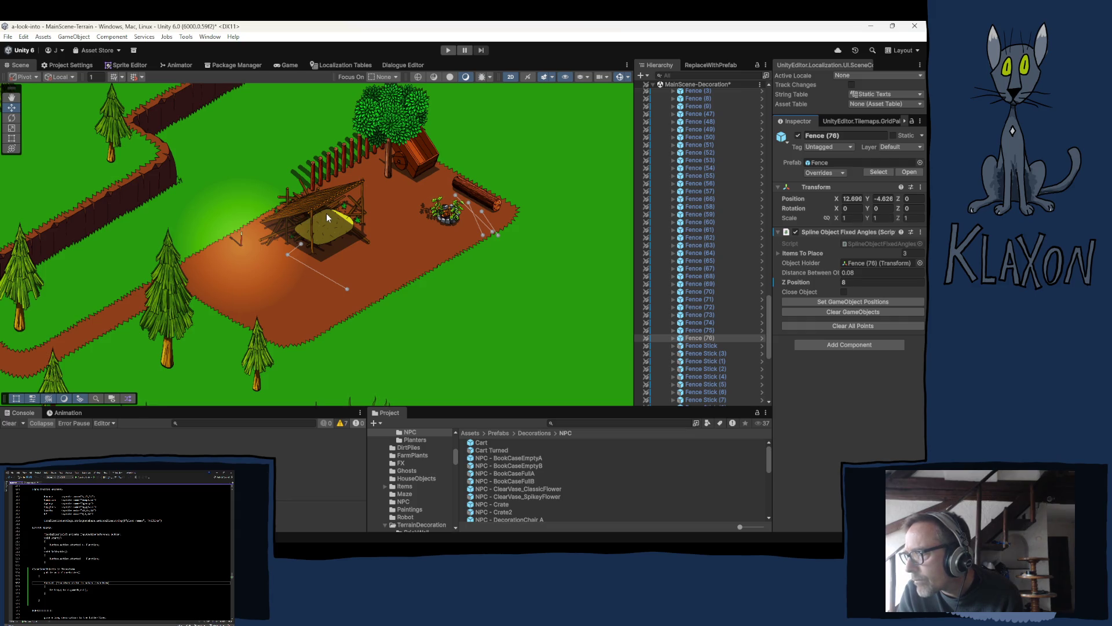
- Clear Fence (75), add two points around the right corner, and generate its fence
left_click(719, 329)
left_click(838, 311)
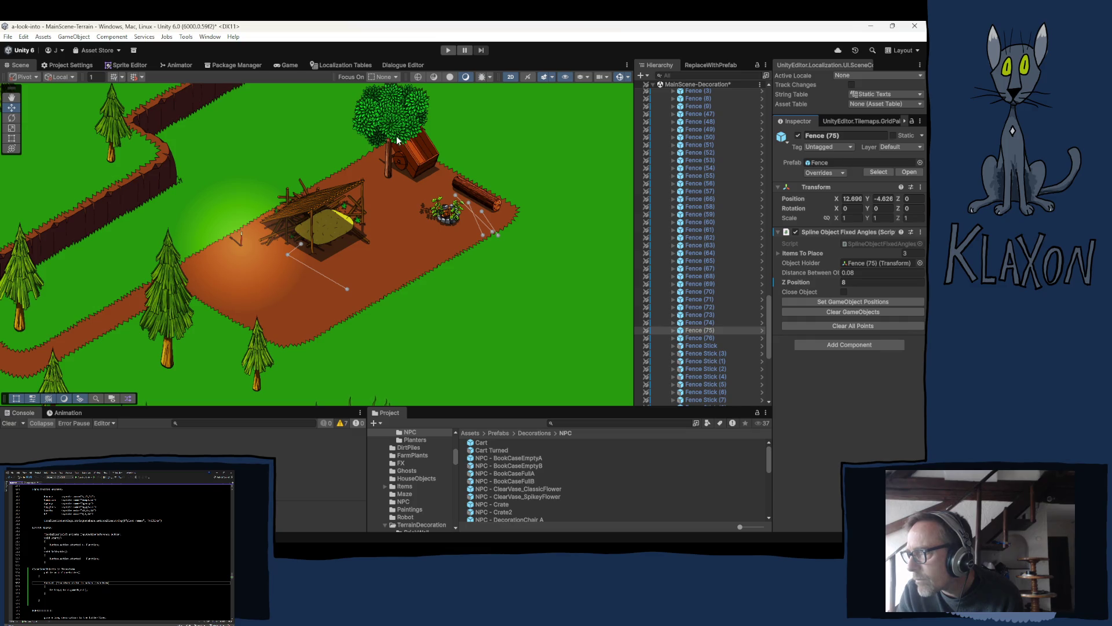
left_click(518, 207)
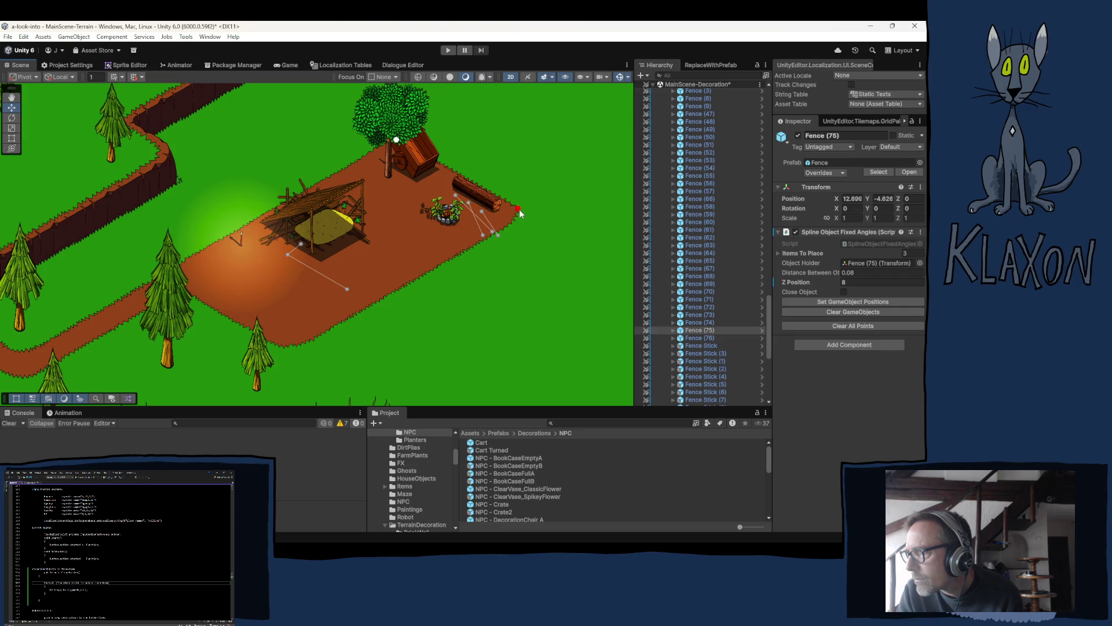
left_click(453, 252)
left_click(837, 303)
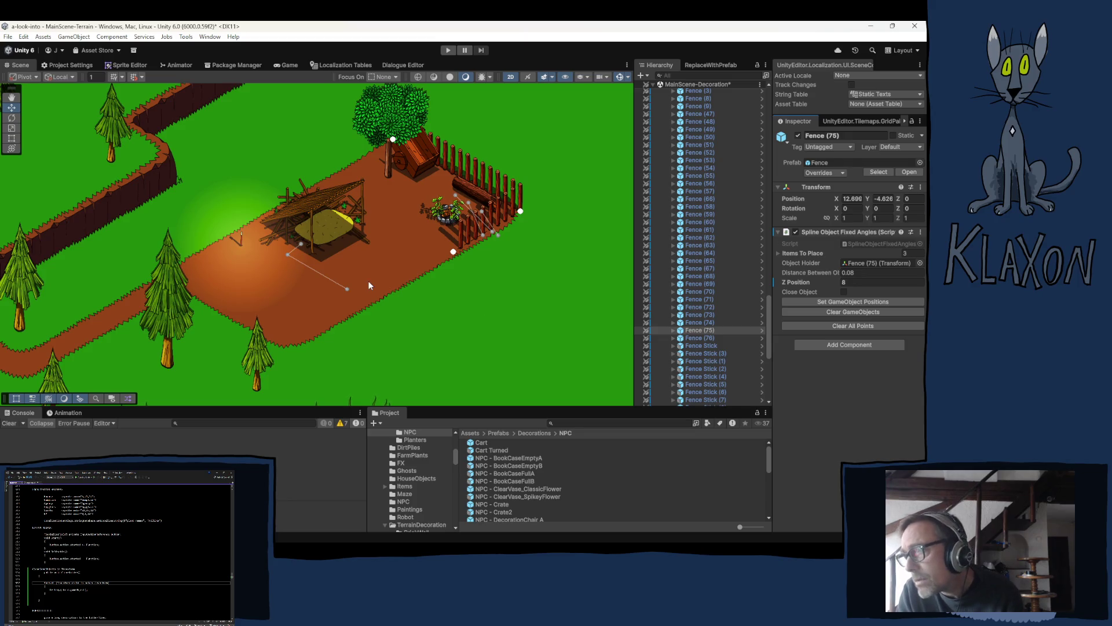
- Add two Fence (76) points behind the shelter and generate the back fence
left_click(703, 338)
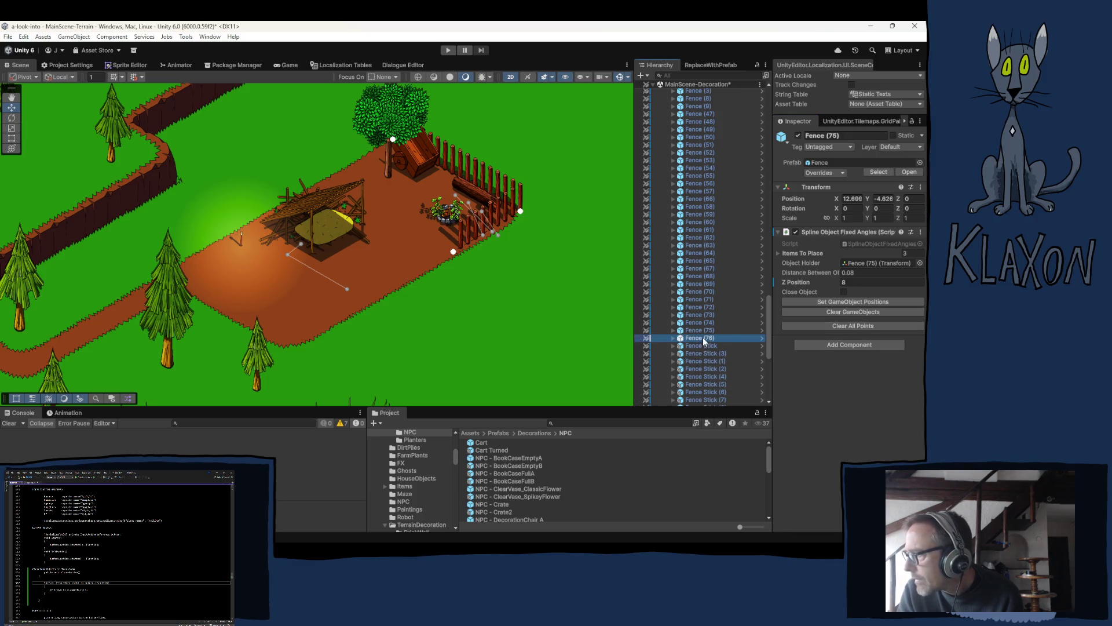
left_click(357, 162)
left_click(240, 228)
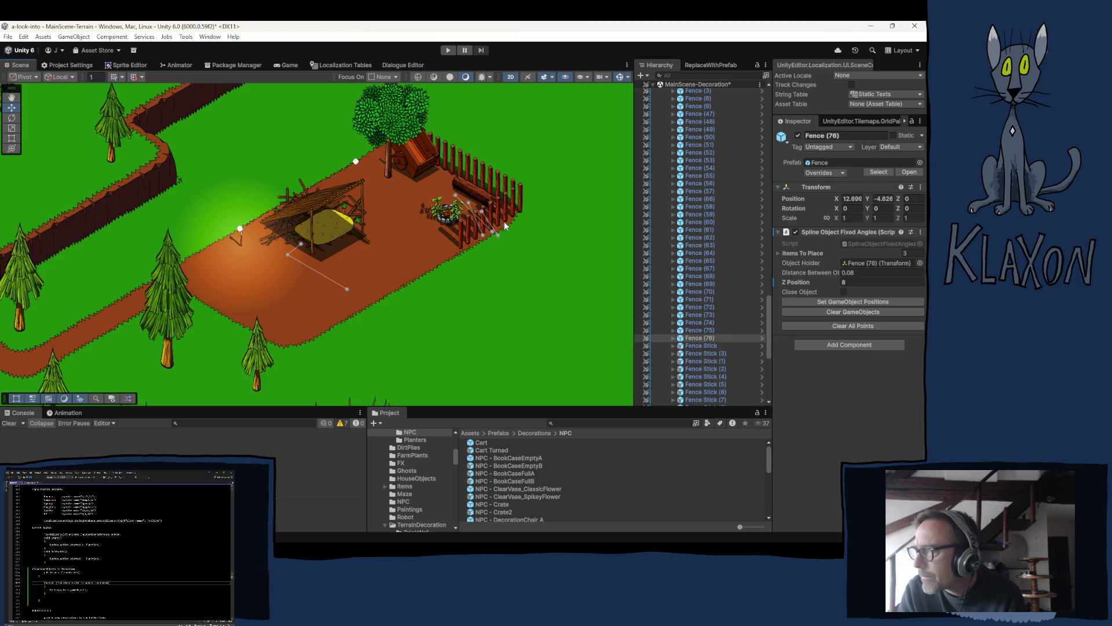
left_click(843, 302)
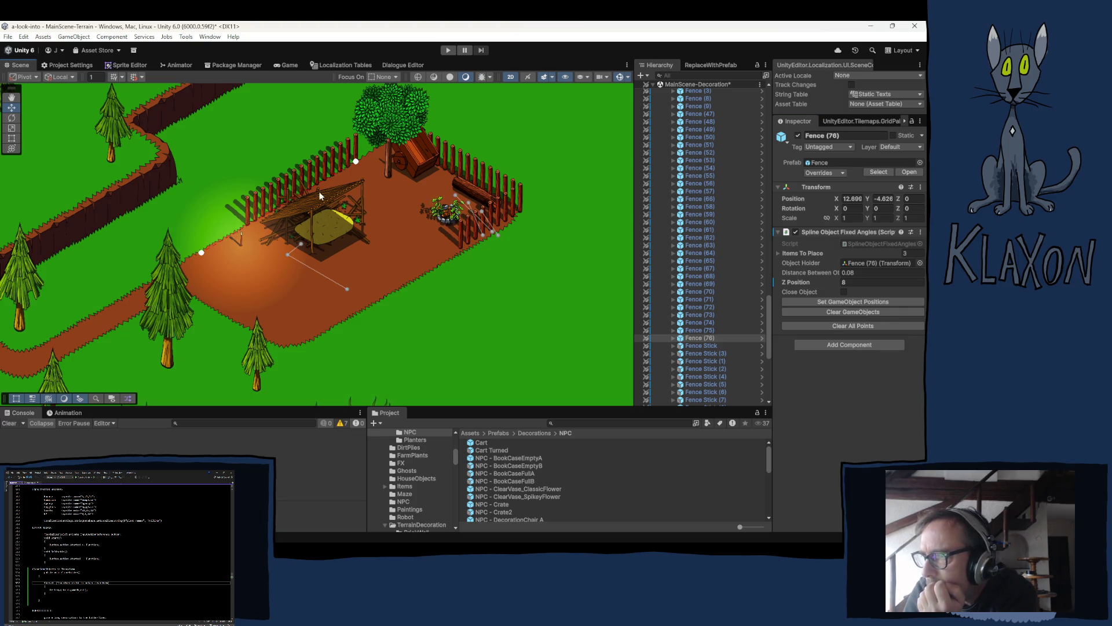
- Pull the back fence's end point toward the shelter, regenerate, and clear Fence (75)'s pieces
left_click_drag(358, 164, 328, 179)
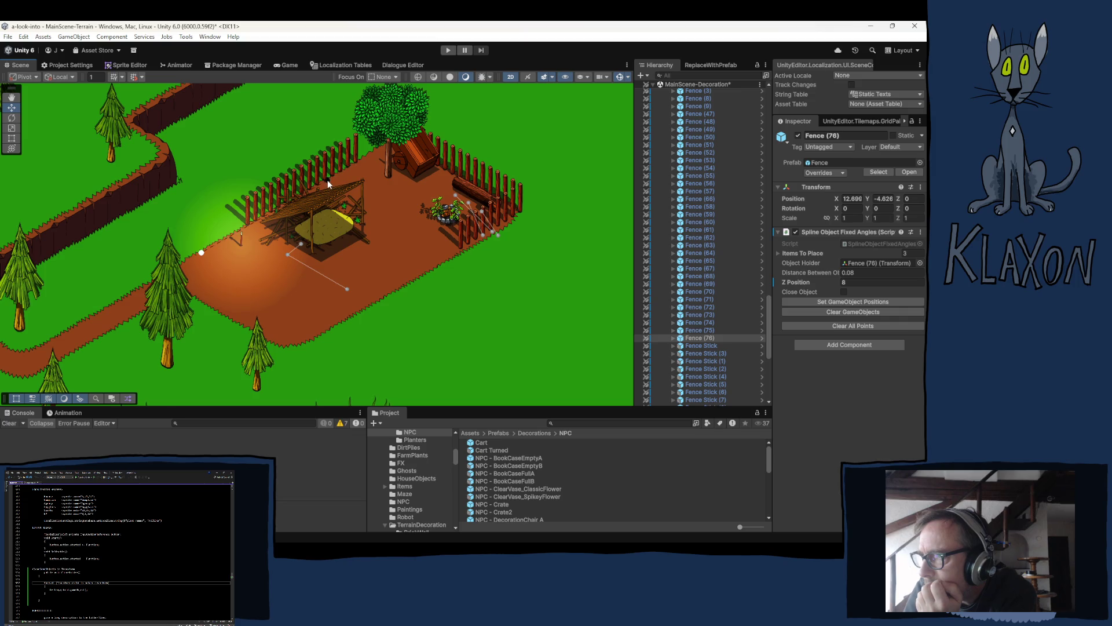
left_click(857, 304)
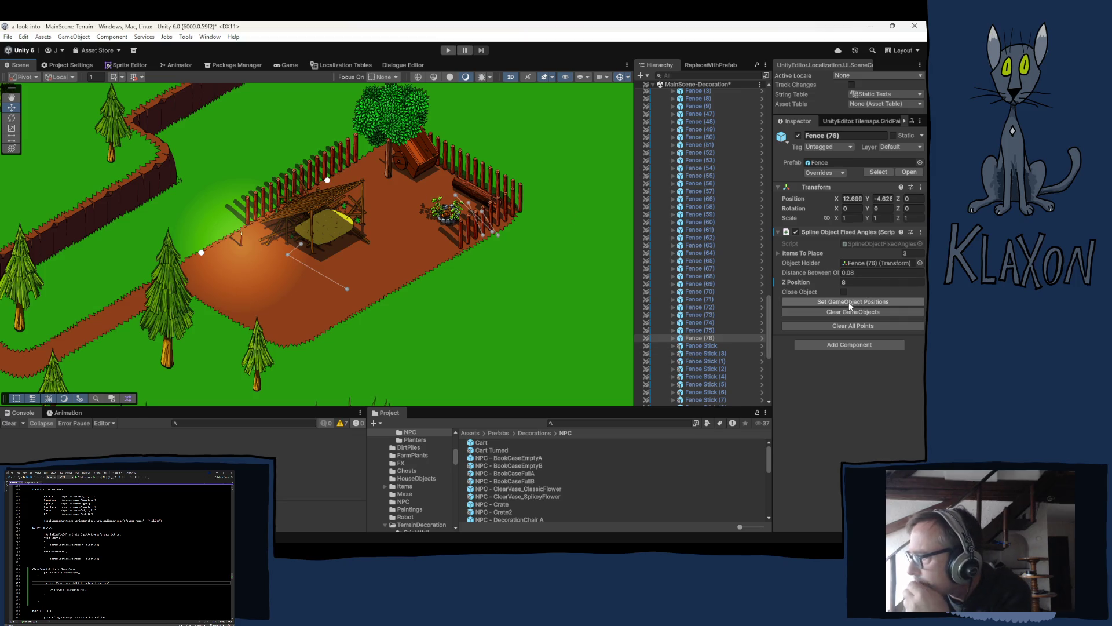
left_click(693, 330)
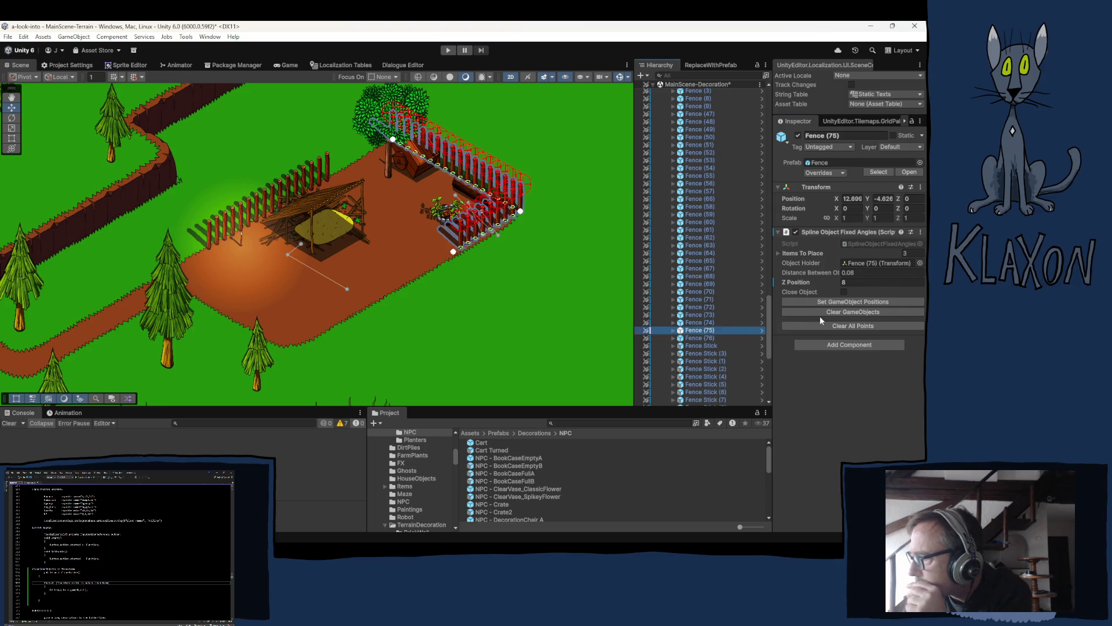
left_click(846, 314)
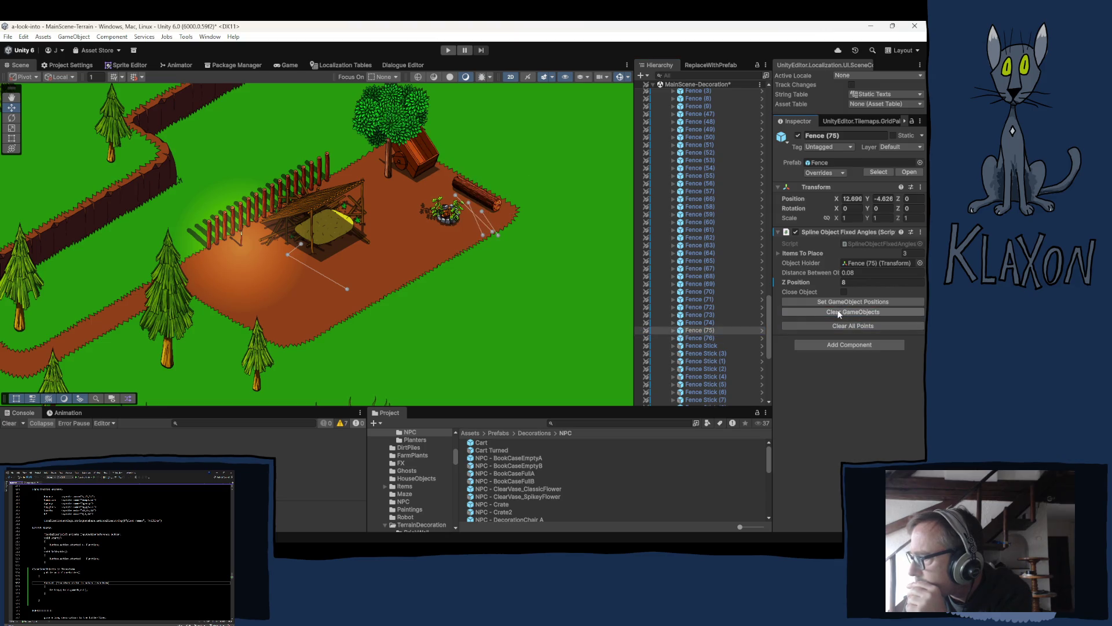
- Add Fence (75) points near the tree, generate the fence, nudge a point, and regenerate
left_click(362, 157)
left_click(395, 138)
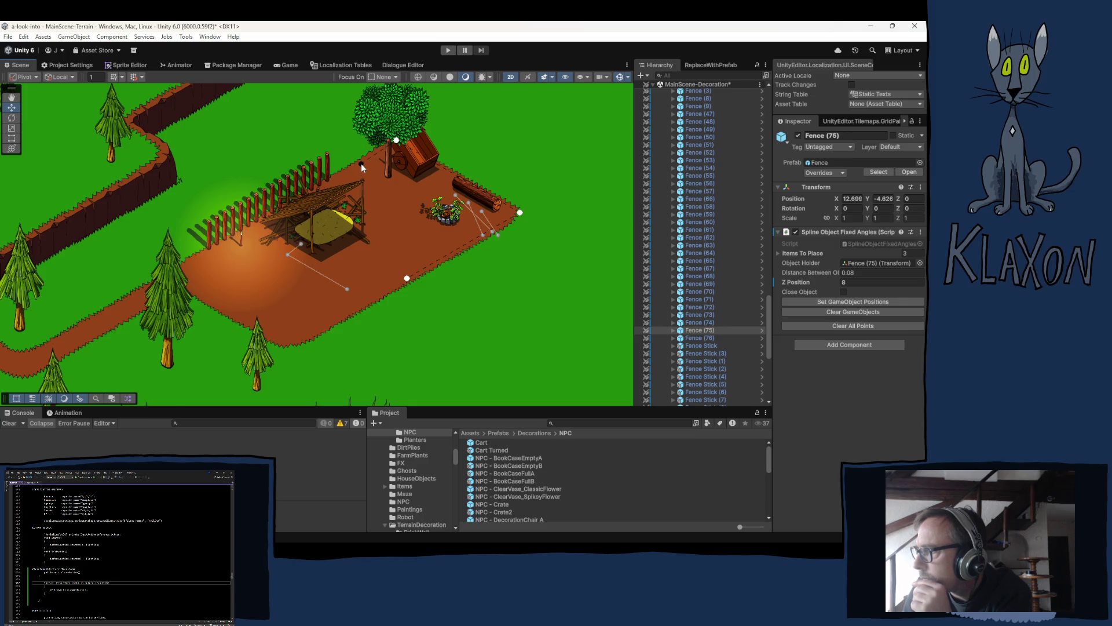
left_click(847, 299)
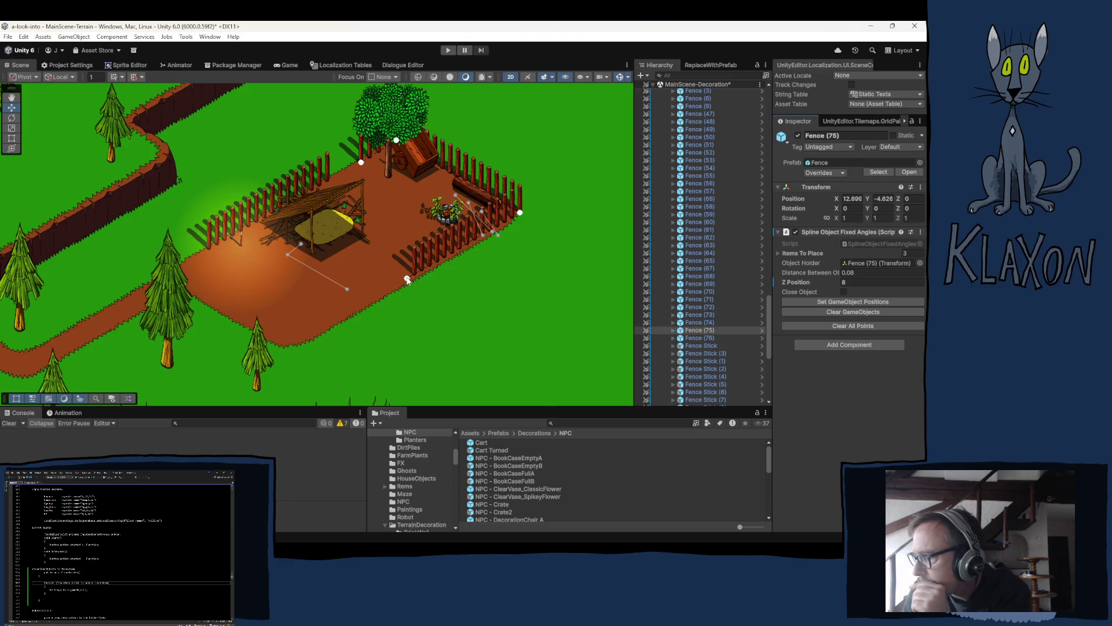
left_click_drag(407, 280, 410, 283)
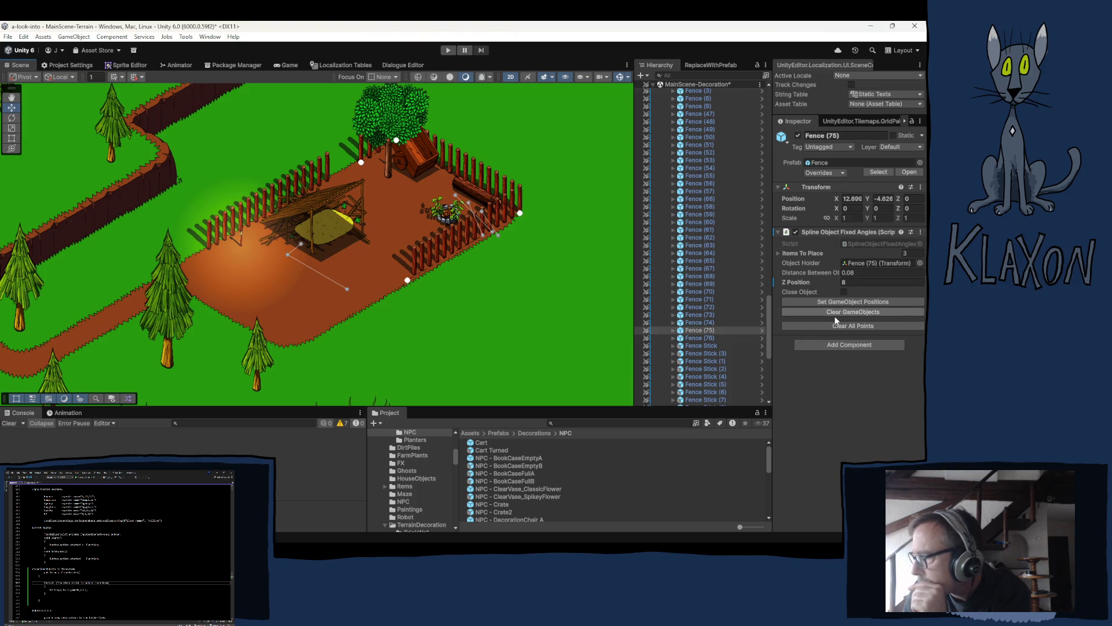
left_click(851, 302)
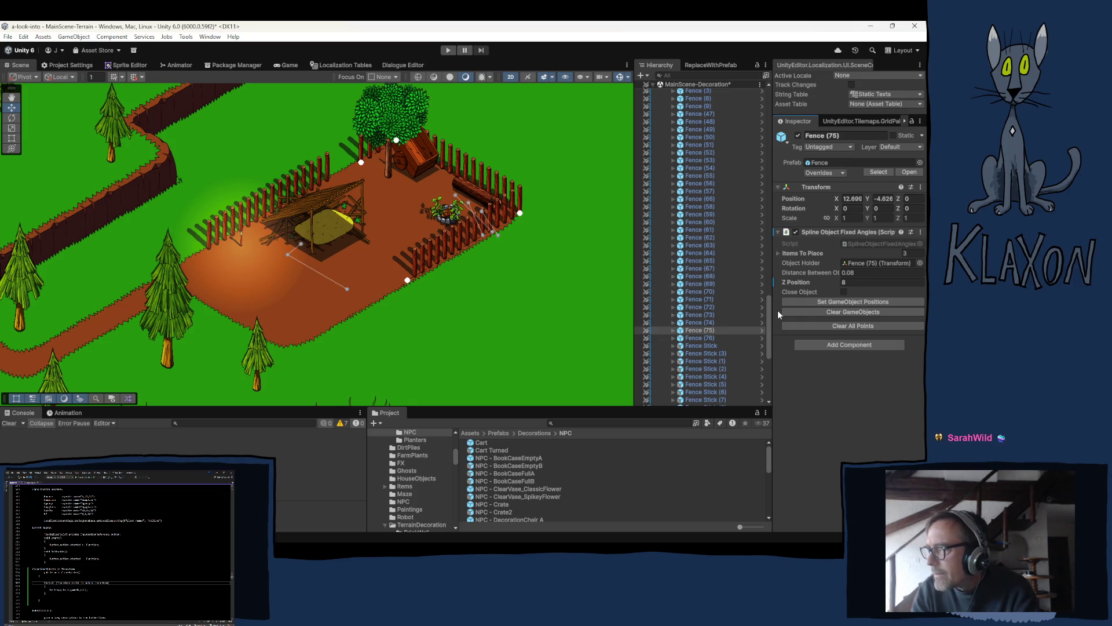
- Select Cart Turned, nudge it slightly, and shift the small leafy tree down
mouse_move(766, 322)
left_mouse_down()
mouse_move(774, 147)
mouse_move(774, 196)
left_mouse_up()
left_click(694, 326)
left_click(412, 166)
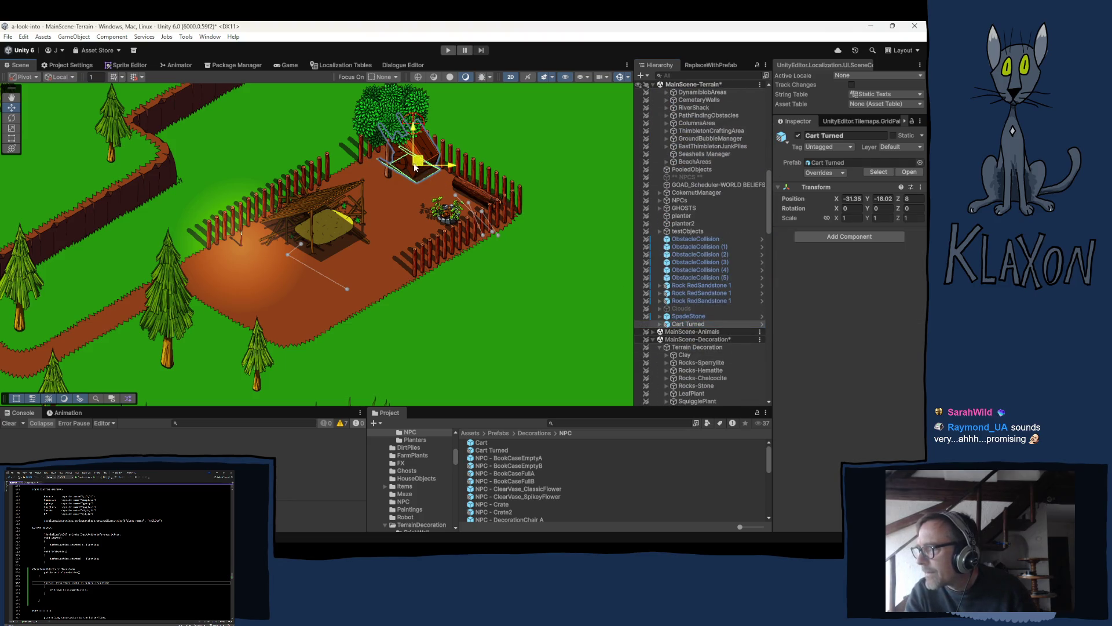
left_click_drag(413, 169, 414, 168)
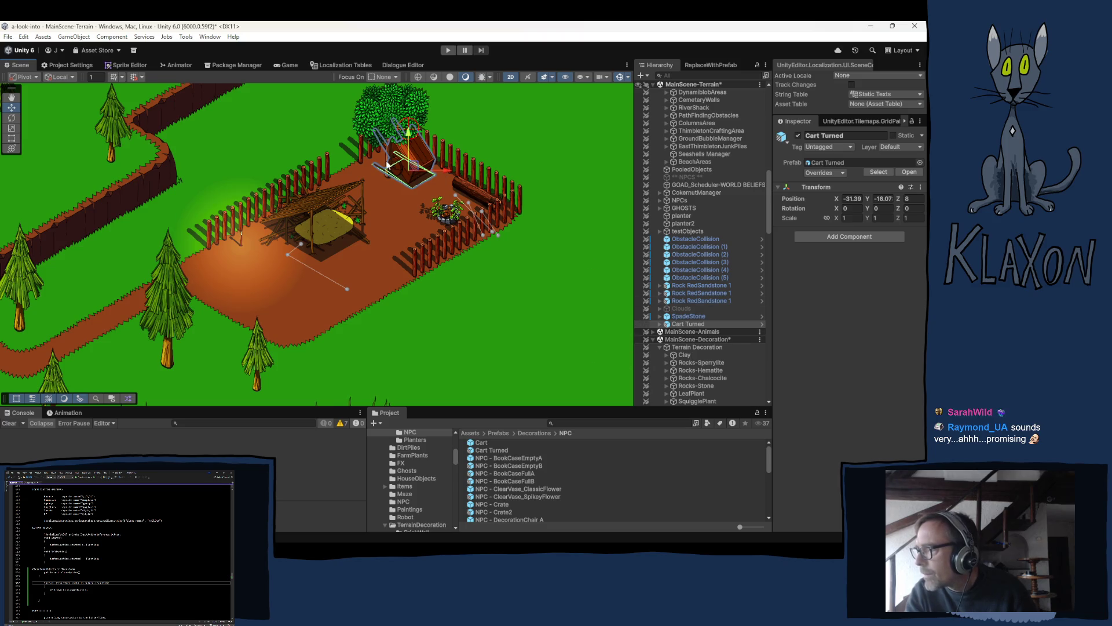
left_click(388, 165)
left_click_drag(392, 172, 388, 180)
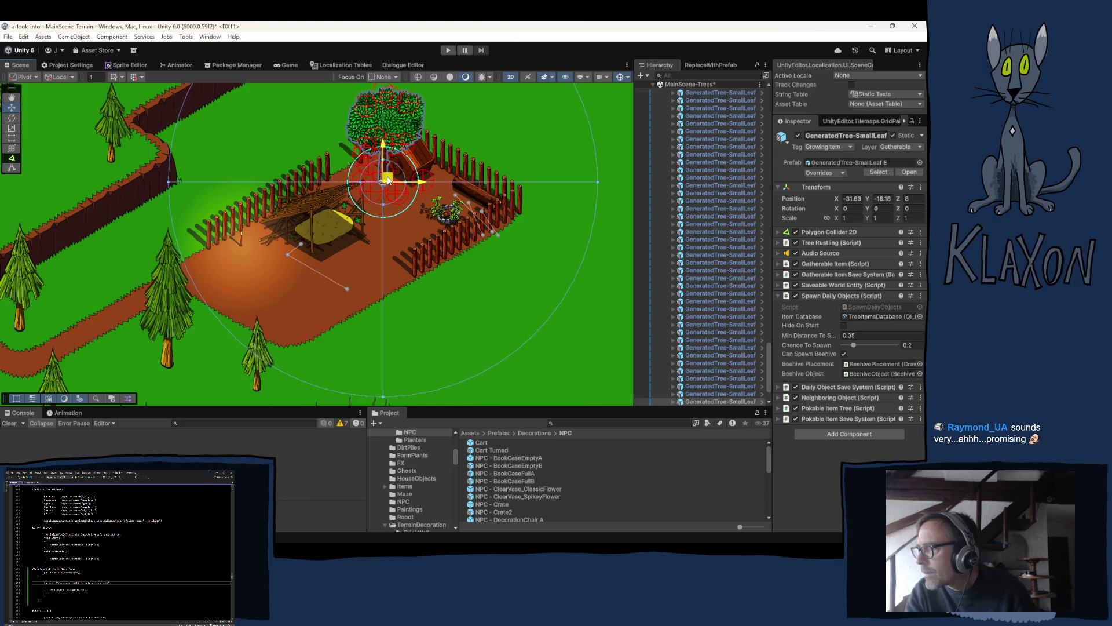
- Move the turned cart into the fenced yard and shift the tree up-right
left_click(418, 171)
mouse_move(419, 171)
left_mouse_down()
mouse_move(427, 179)
mouse_move(384, 177)
mouse_move(370, 198)
mouse_move(372, 299)
mouse_move(468, 327)
left_mouse_up()
left_click_drag(387, 179, 409, 164)
left_click(472, 335)
mouse_move(472, 335)
left_mouse_down()
mouse_move(428, 264)
mouse_move(401, 182)
left_mouse_up()
left_click(544, 184)
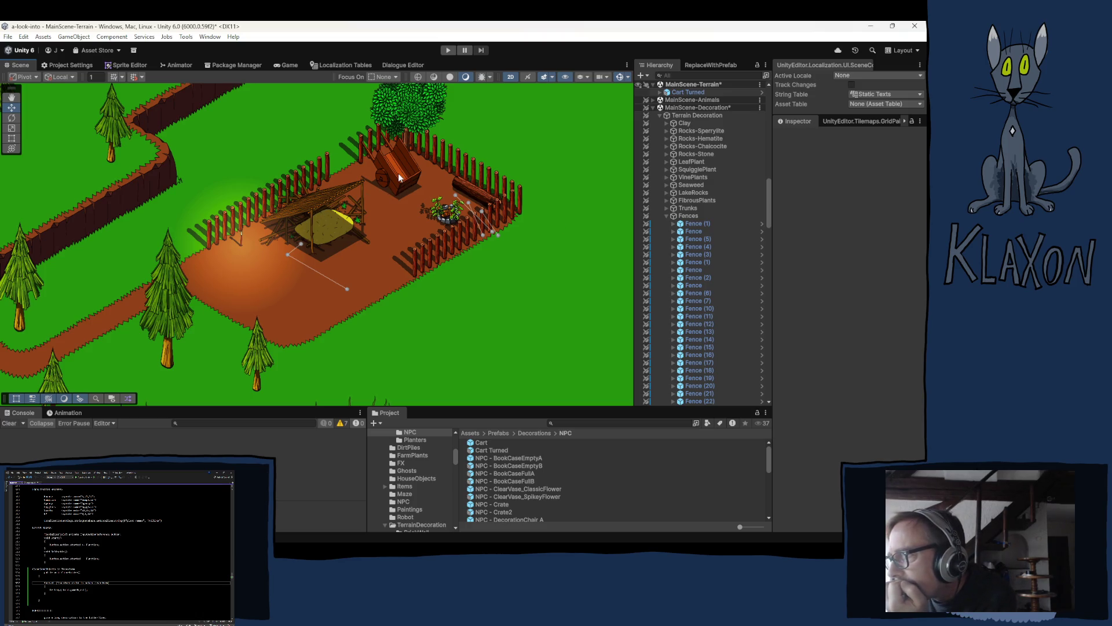
- Drag a Cart prefab from Prefabs/Decorations/NPC beside the right fence and set Position Z to 8
left_click(471, 433)
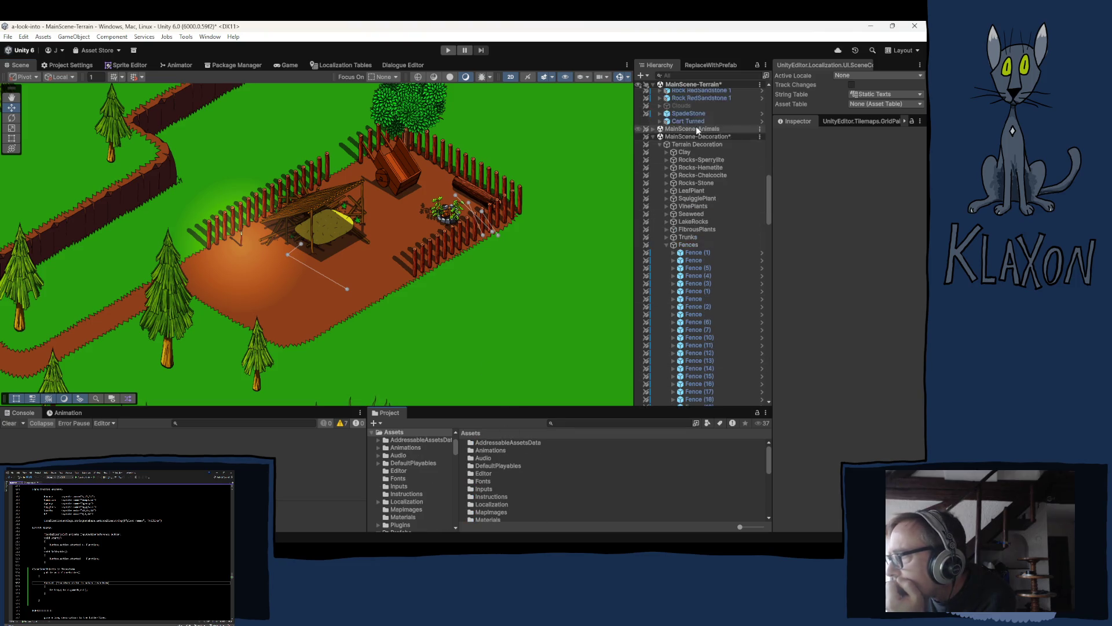
scroll(684, 151, "up", 3)
left_click(685, 150)
left_click(826, 163)
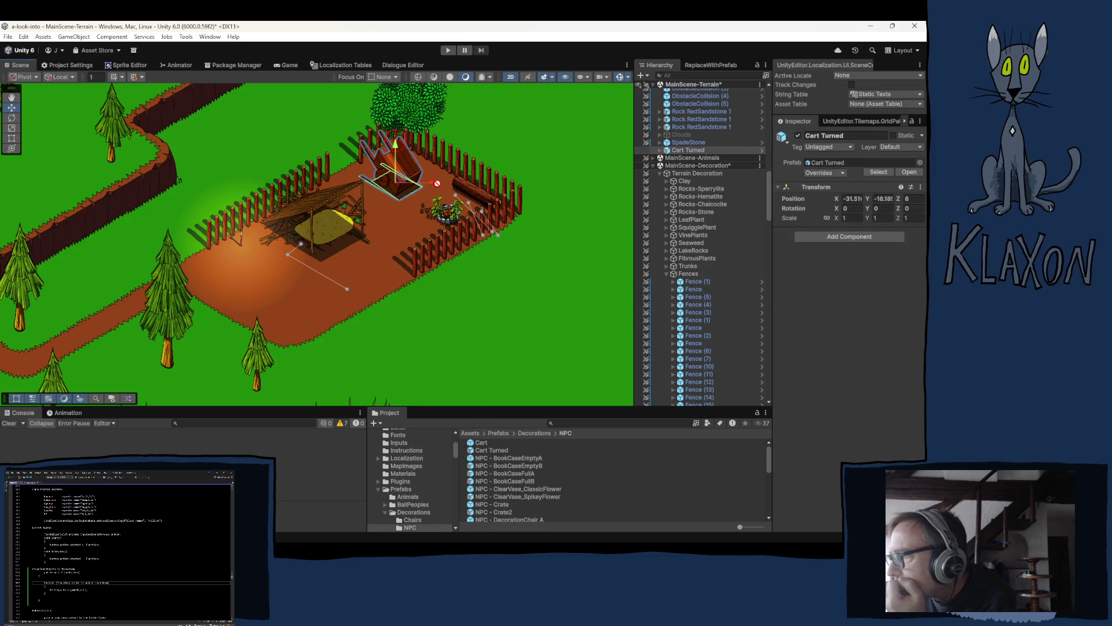
mouse_move(425, 185)
left_mouse_down()
mouse_move(455, 194)
mouse_move(515, 246)
left_mouse_up()
left_click(911, 198)
type("8")
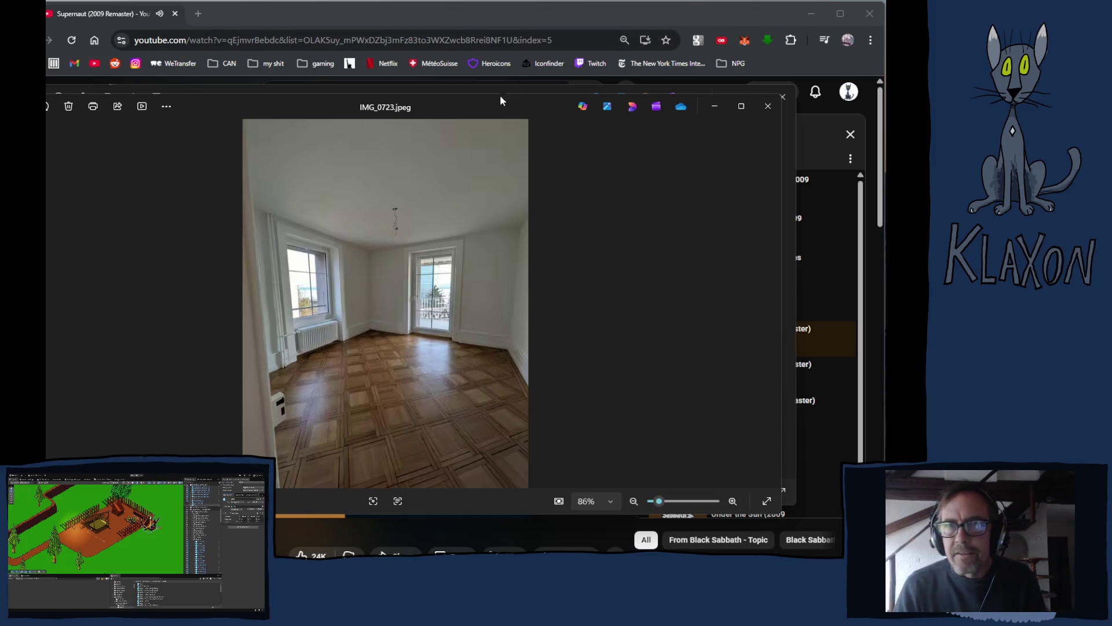
- Move and zoom the Photos window, switch to IMG_0724.jpeg, then return to IMG_0723.jpeg
left_click_drag(449, 107, 499, 75)
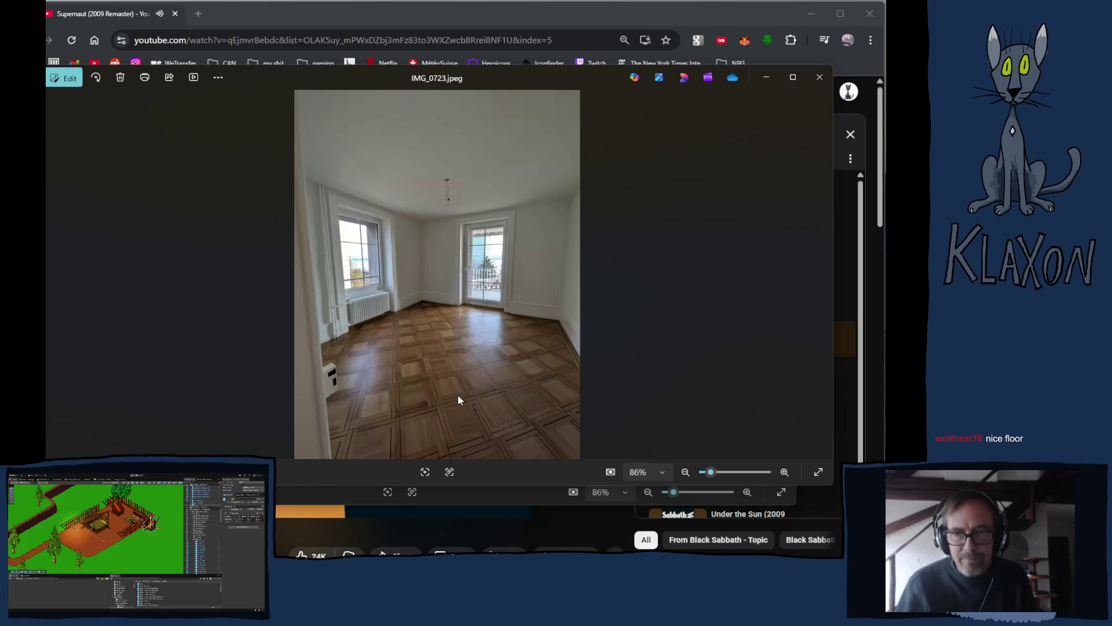
scroll(436, 412, "up", 5)
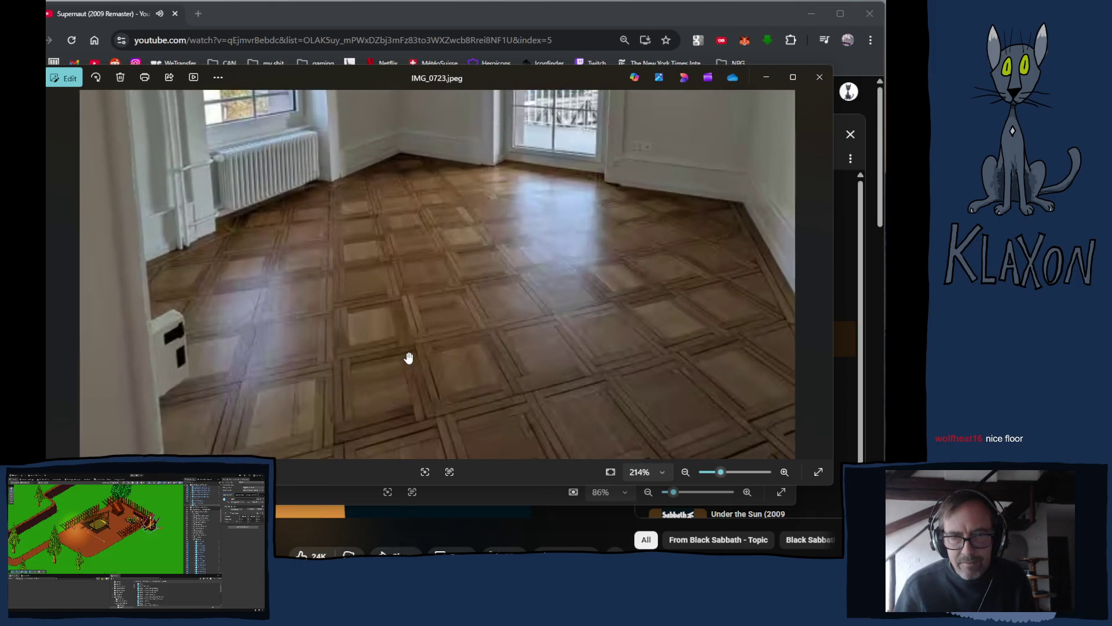
scroll(409, 358, "down", 5)
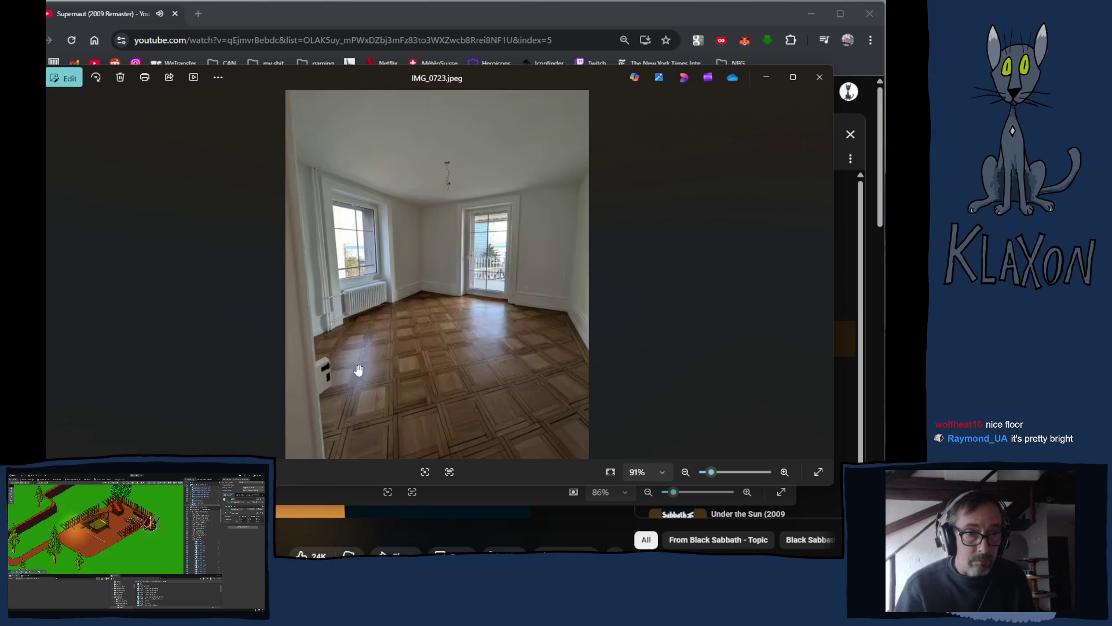
key("alt+Tab")
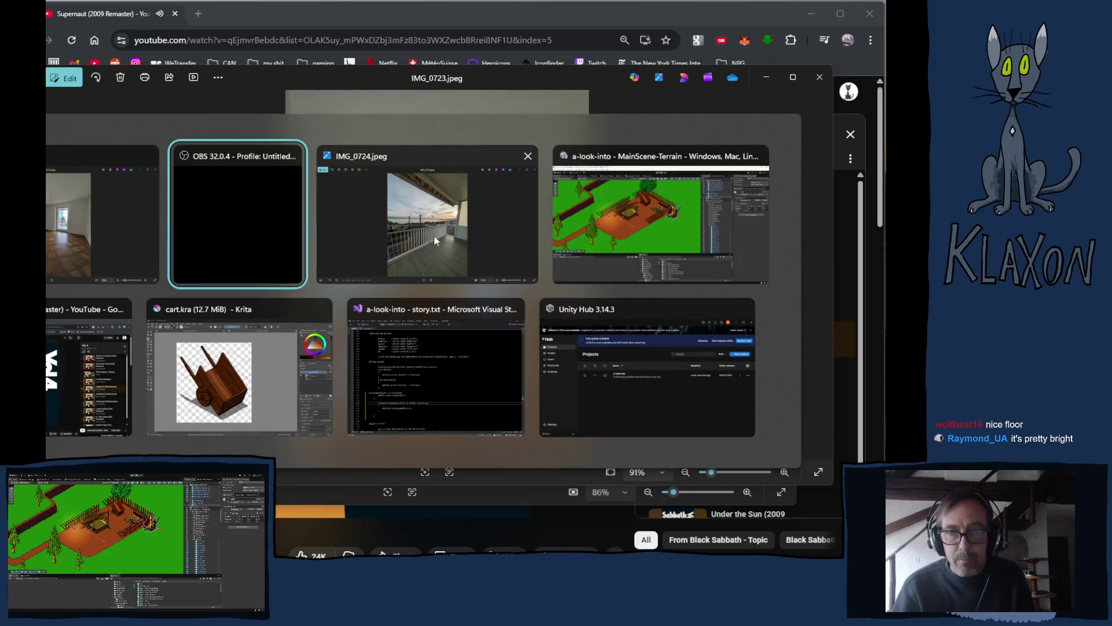
left_click(434, 236)
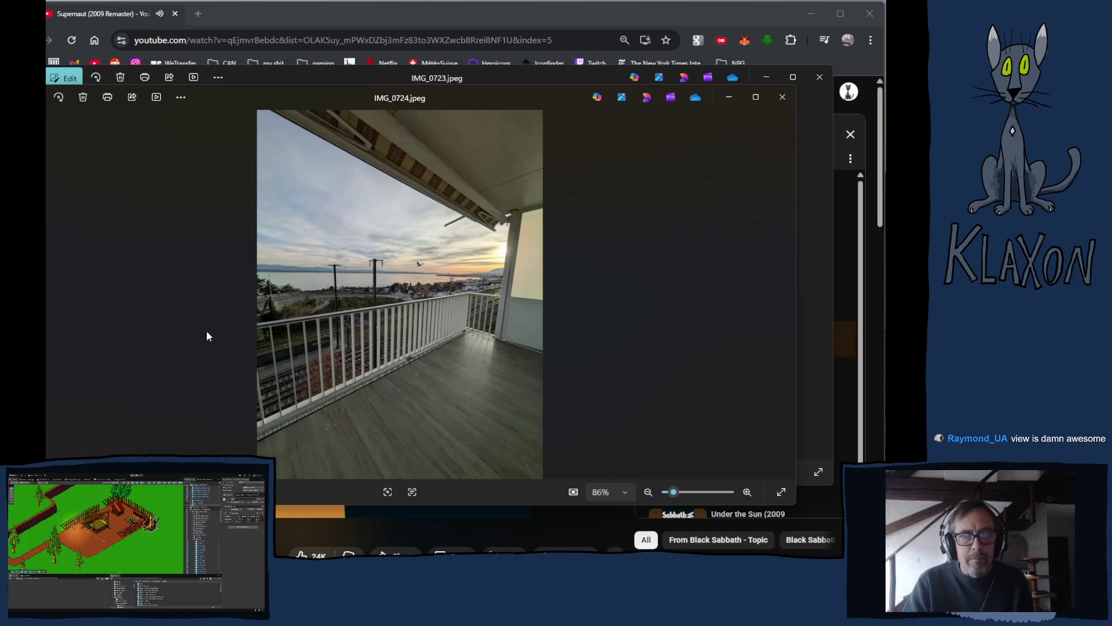
left_click(388, 74)
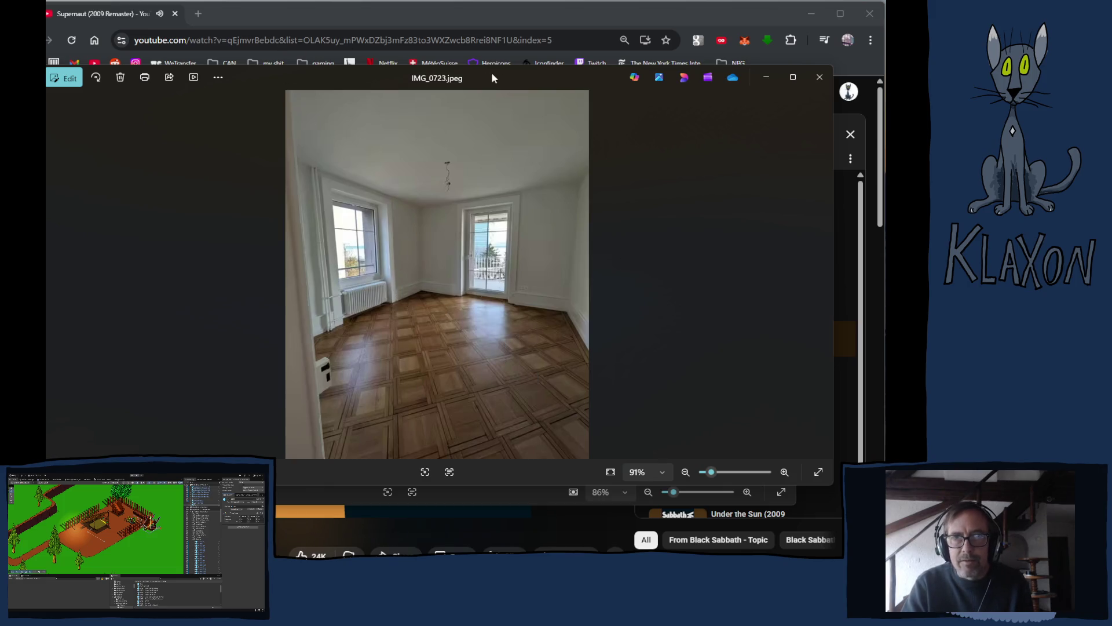
key("alt+Tab")
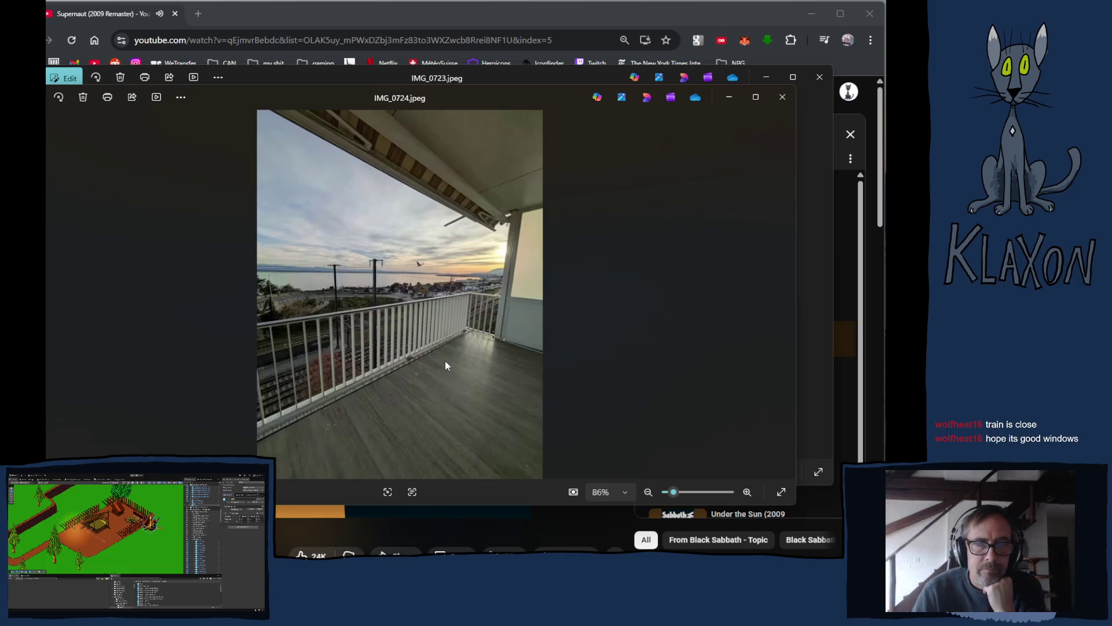
left_click(334, 86)
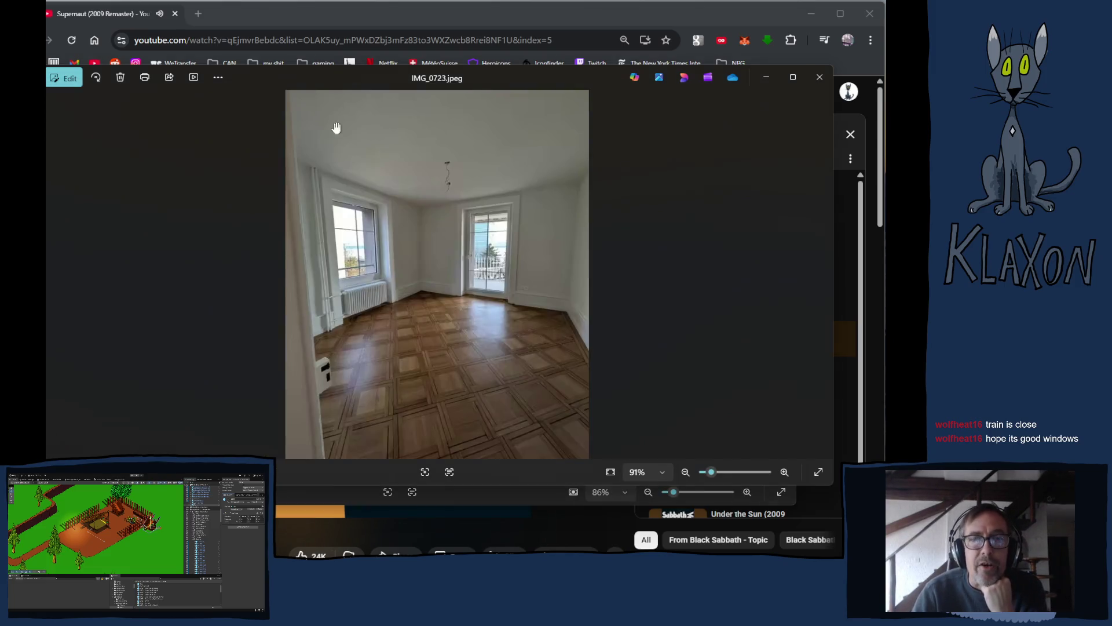
scroll(363, 276, "up", 3)
scroll(363, 275, "up", 2)
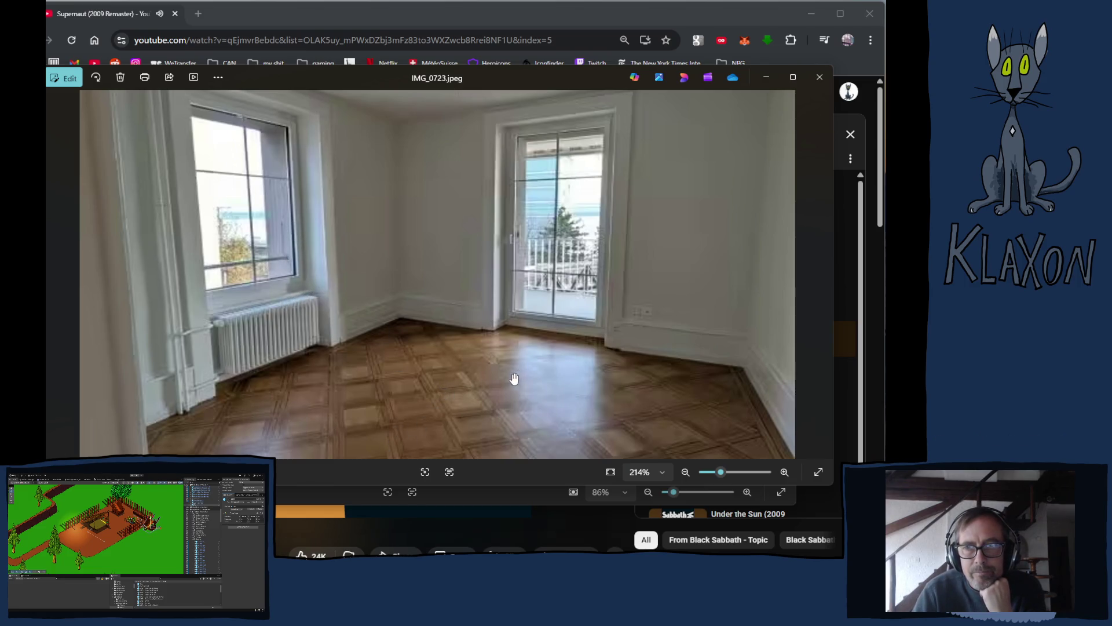
scroll(522, 376, "down", 5)
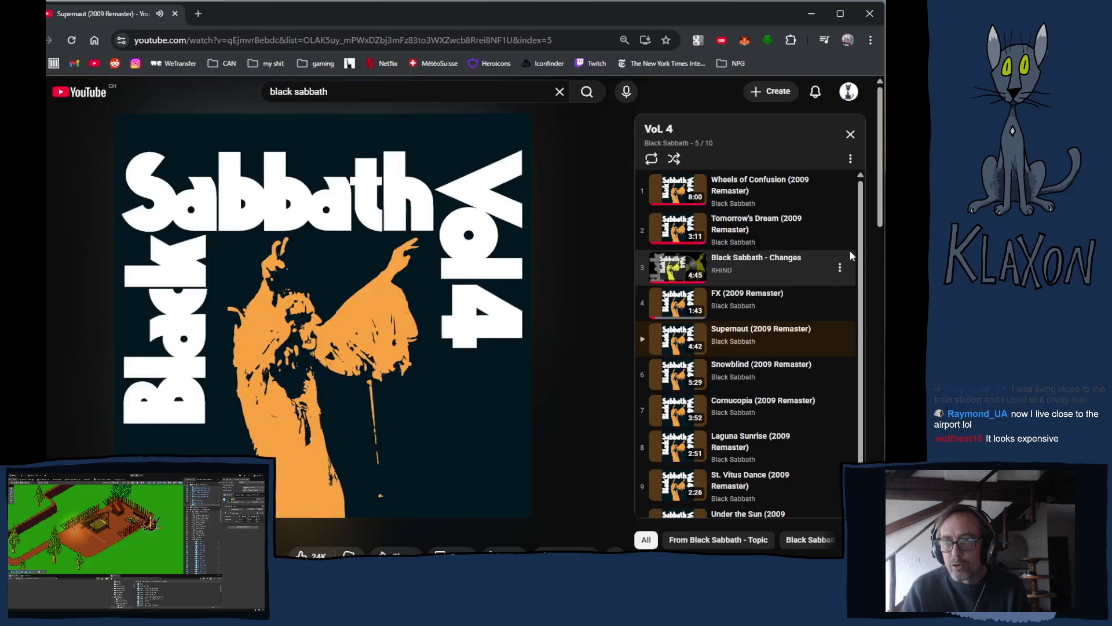
left_click(846, 255)
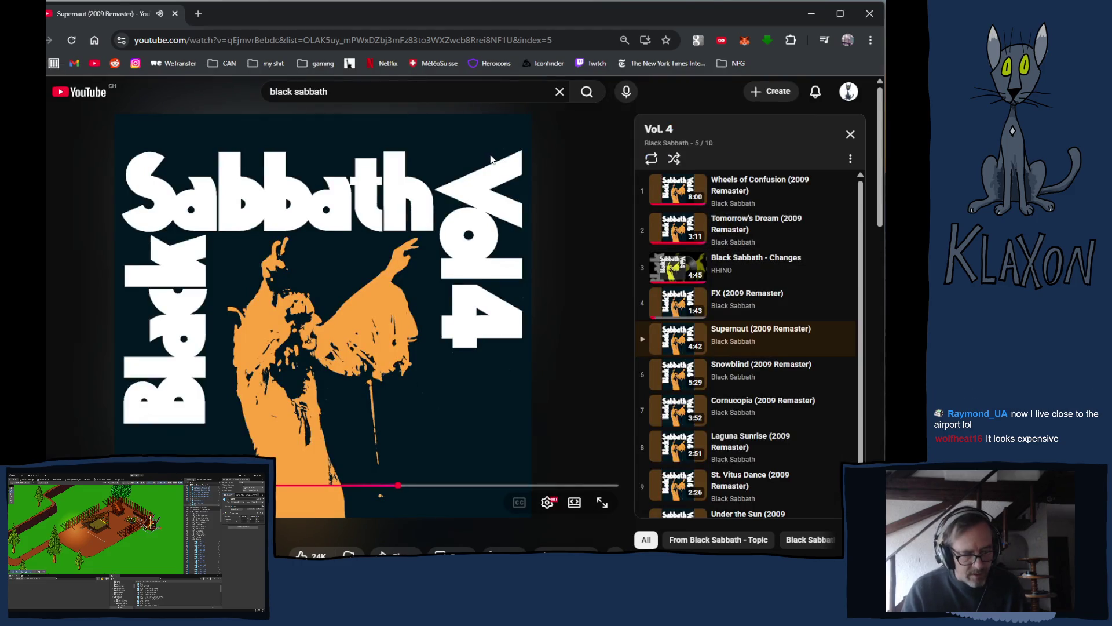
- Switch through IMG_0724.jpeg to IMG_0723.jpeg and bring it forward
key("alt+Tab")
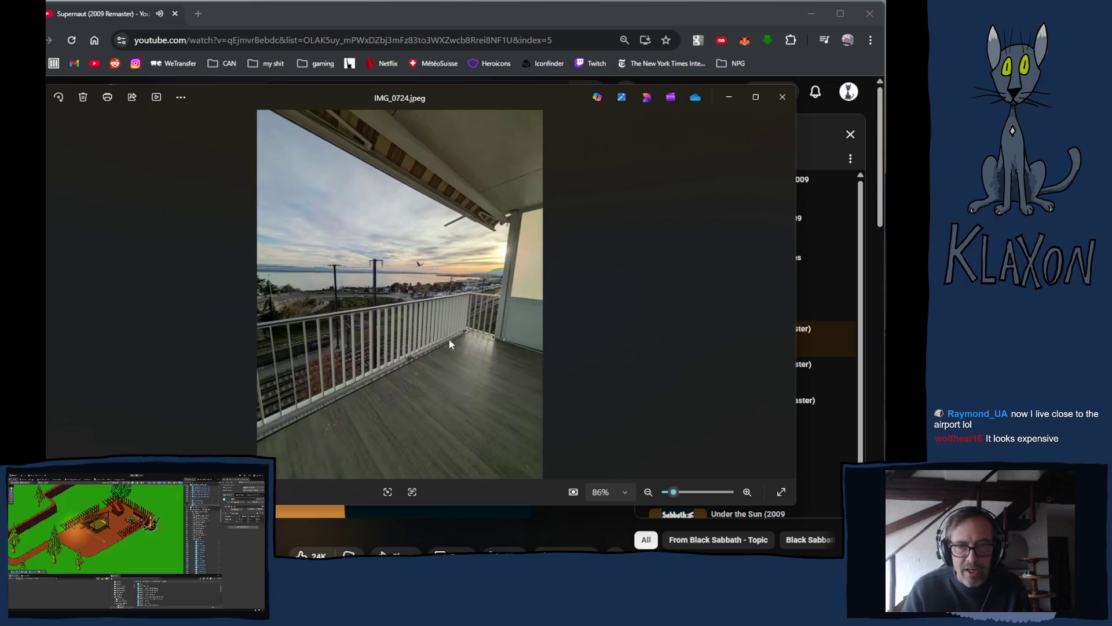
key("alt+Tab")
left_click(503, 244)
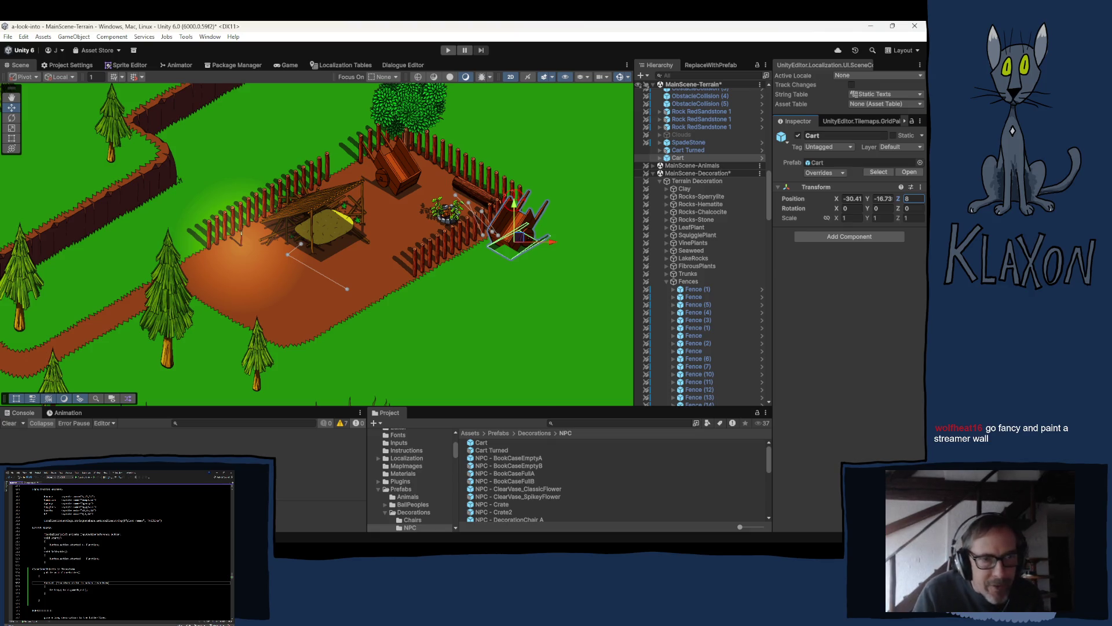
- Confirm the cart's Z of 8 and shift the turned and upright carts along the fence
key("Return")
left_click(414, 172)
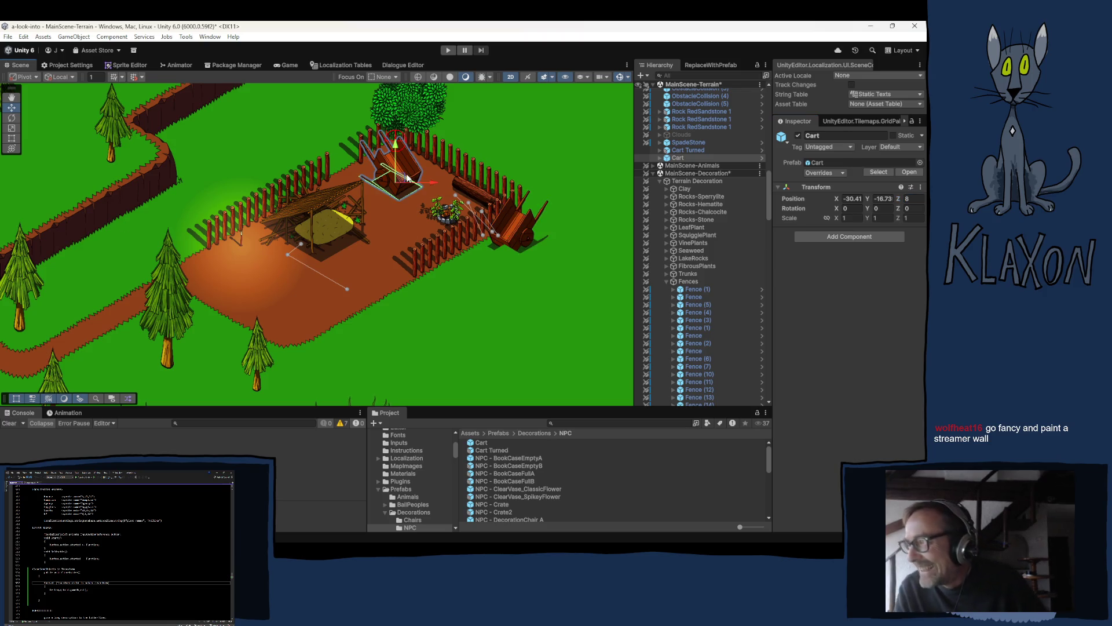
left_click_drag(404, 179, 554, 169)
left_click(517, 226)
mouse_move(517, 226)
left_mouse_down()
mouse_move(451, 184)
mouse_move(392, 175)
mouse_move(391, 163)
mouse_move(432, 179)
mouse_move(539, 173)
mouse_move(570, 228)
left_mouse_up()
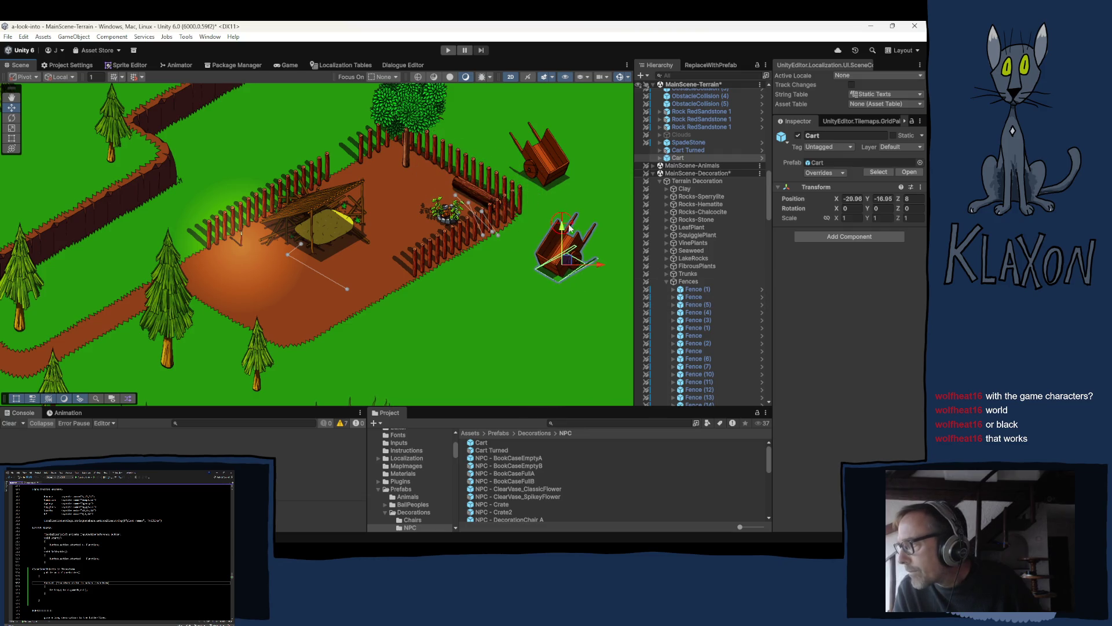
- Nudge the back tree up-left and move the upright cart inside the yard by the back fence
left_click(408, 162)
left_click_drag(410, 164, 399, 153)
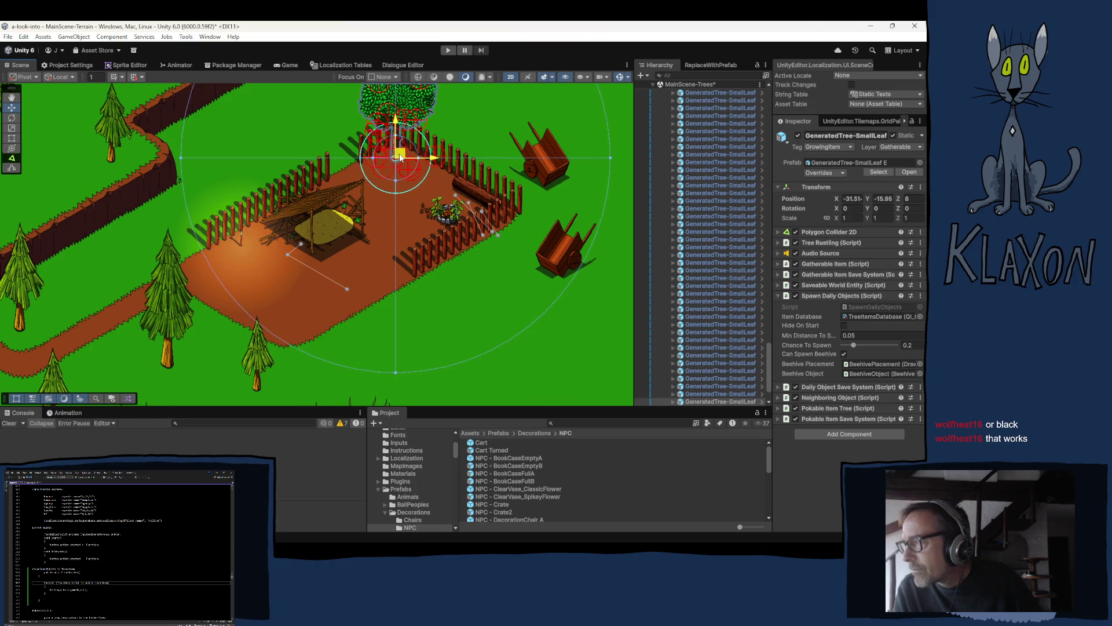
left_click(560, 253)
mouse_move(565, 256)
left_mouse_down()
mouse_move(425, 174)
mouse_move(407, 193)
mouse_move(411, 180)
left_mouse_up()
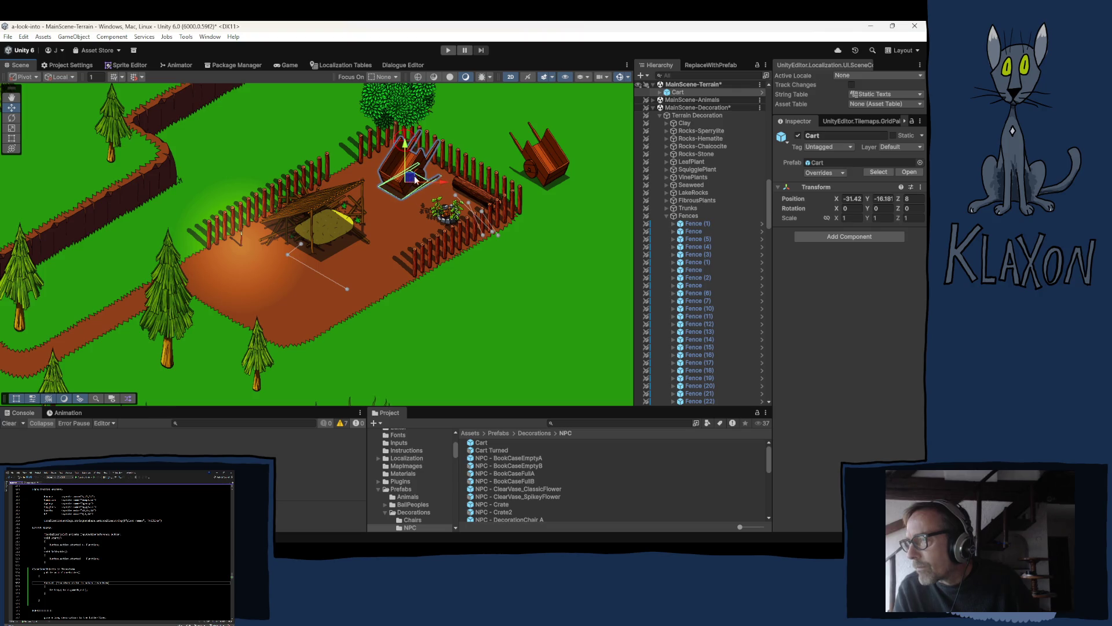
- Return the upright Cart to the lower-right grass and set Cart Turned against the yard's back fence
left_click(472, 165)
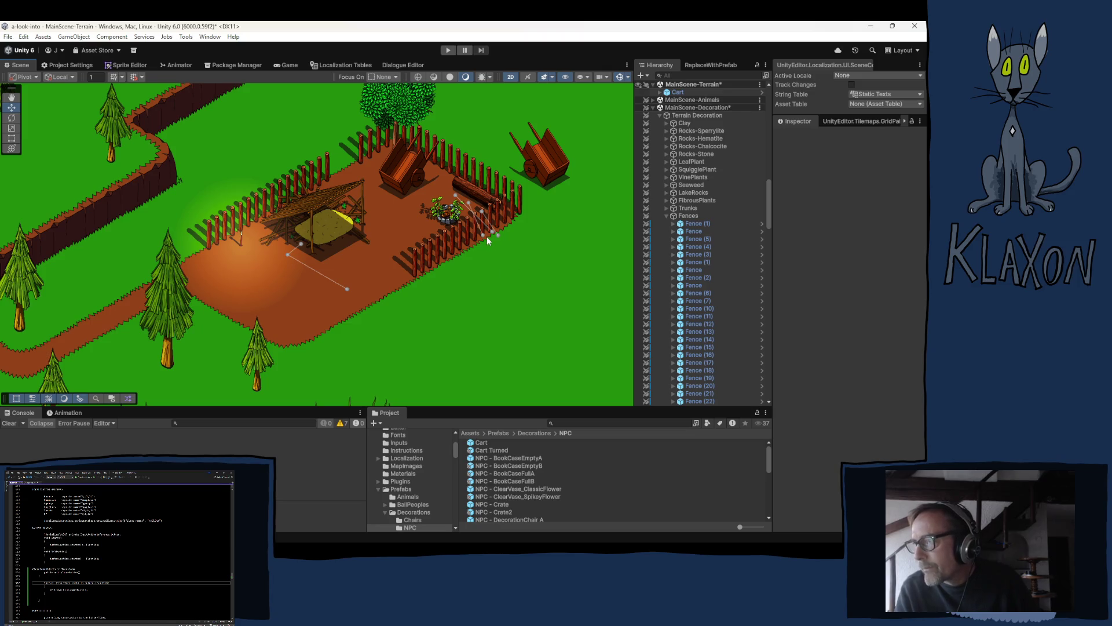
left_click_drag(409, 175, 540, 316)
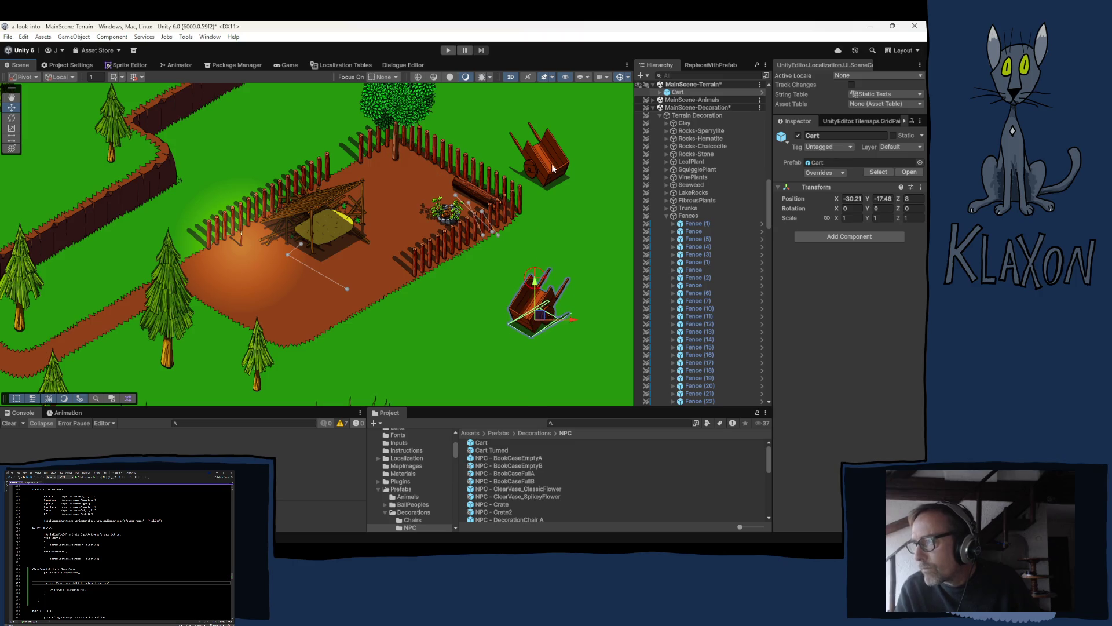
left_click(556, 171)
mouse_move(555, 171)
left_mouse_down()
mouse_move(450, 145)
mouse_move(460, 151)
left_mouse_up()
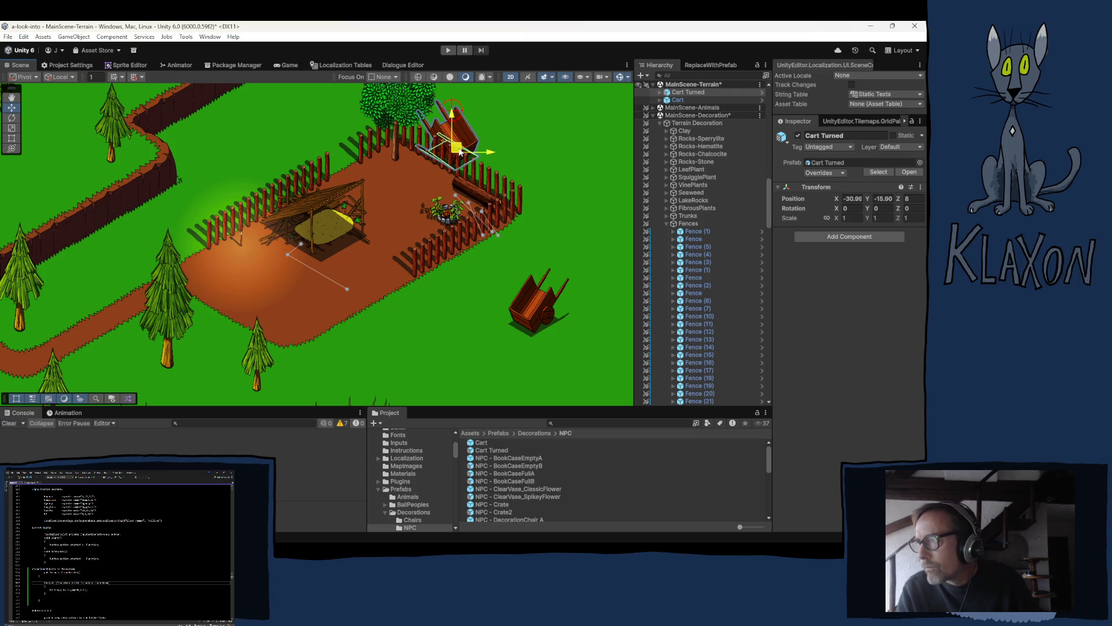
left_click(559, 160)
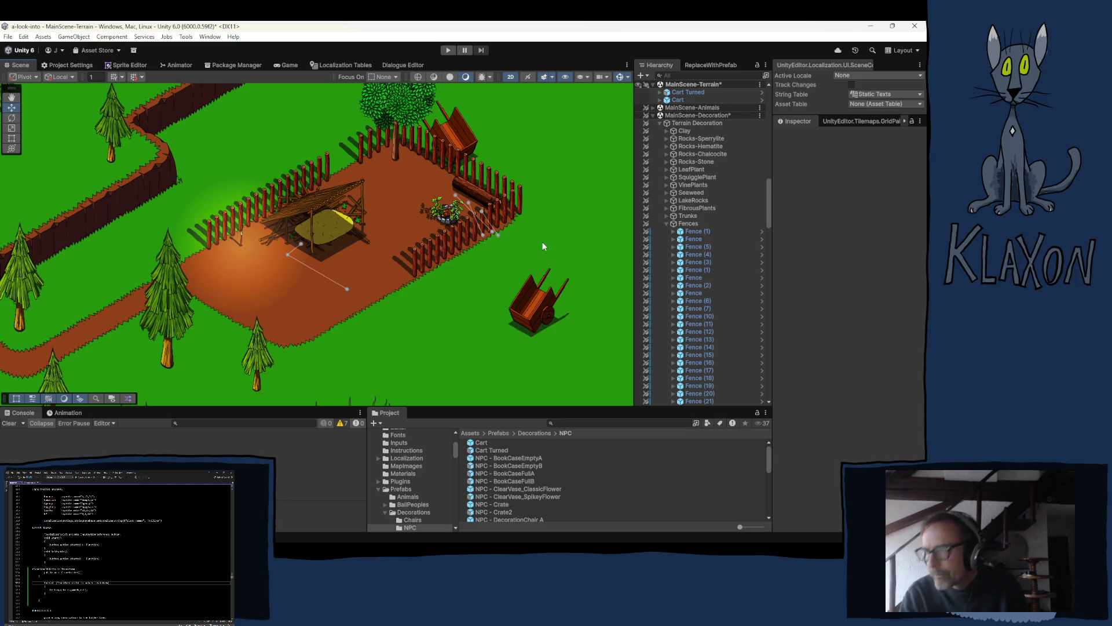
left_click(544, 303)
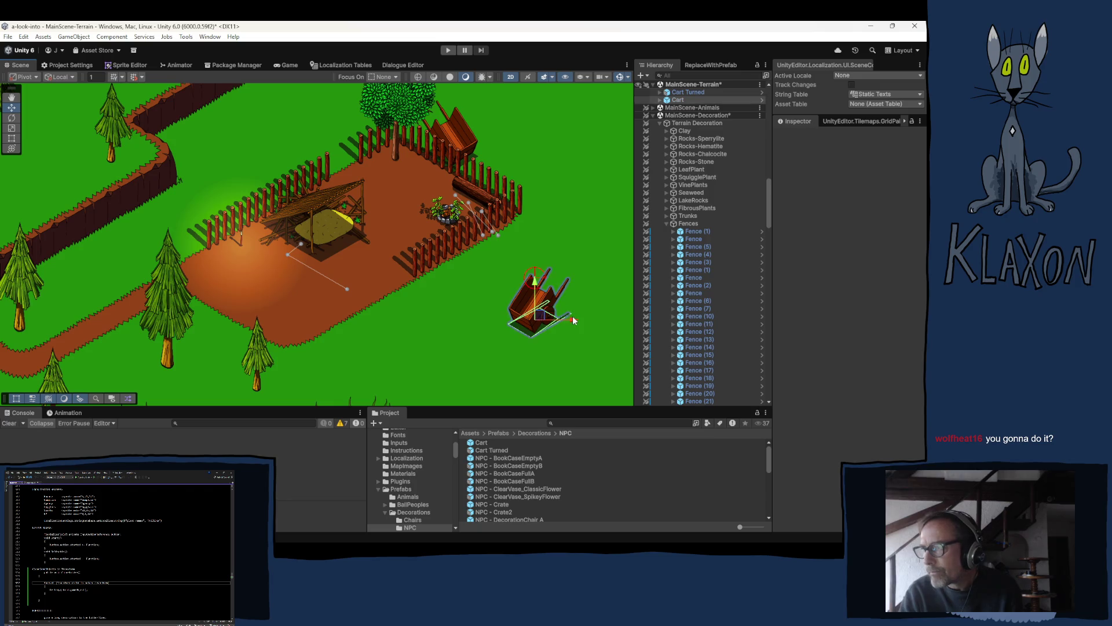
- Place the upright Cart on the grass just right of the fence, at X -30.23, Y -16.91
mouse_move(550, 315)
left_mouse_down()
mouse_move(413, 177)
mouse_move(385, 129)
mouse_move(213, 222)
mouse_move(519, 187)
mouse_move(523, 242)
mouse_move(621, 242)
mouse_move(520, 254)
mouse_move(455, 279)
left_mouse_up()
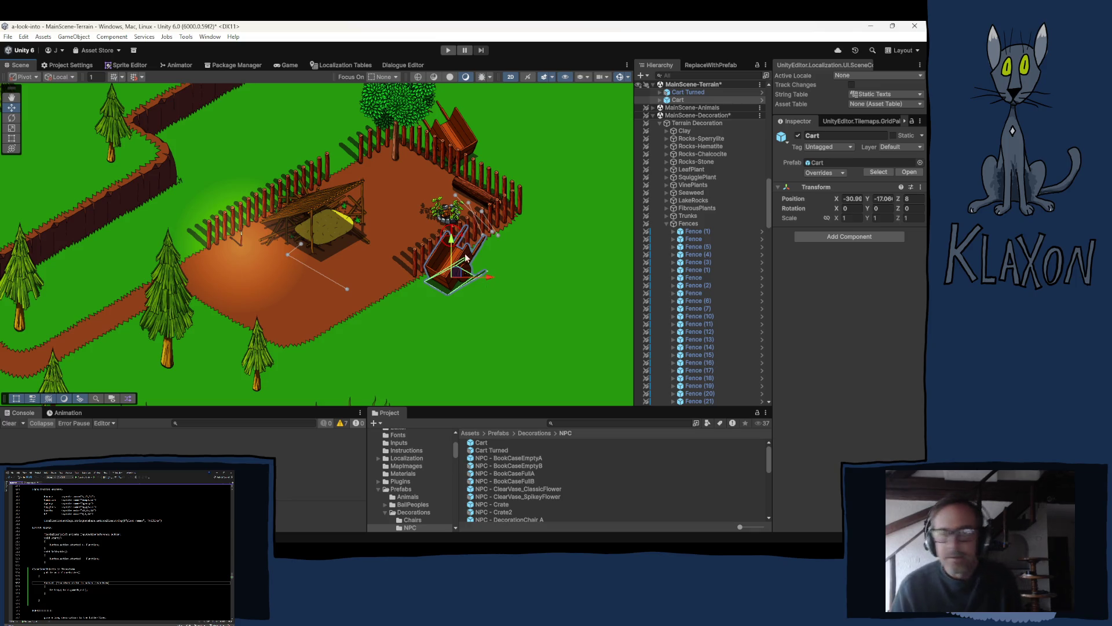
mouse_move(442, 271)
left_mouse_down()
mouse_move(499, 238)
mouse_move(408, 165)
mouse_move(513, 216)
mouse_move(538, 259)
left_mouse_up()
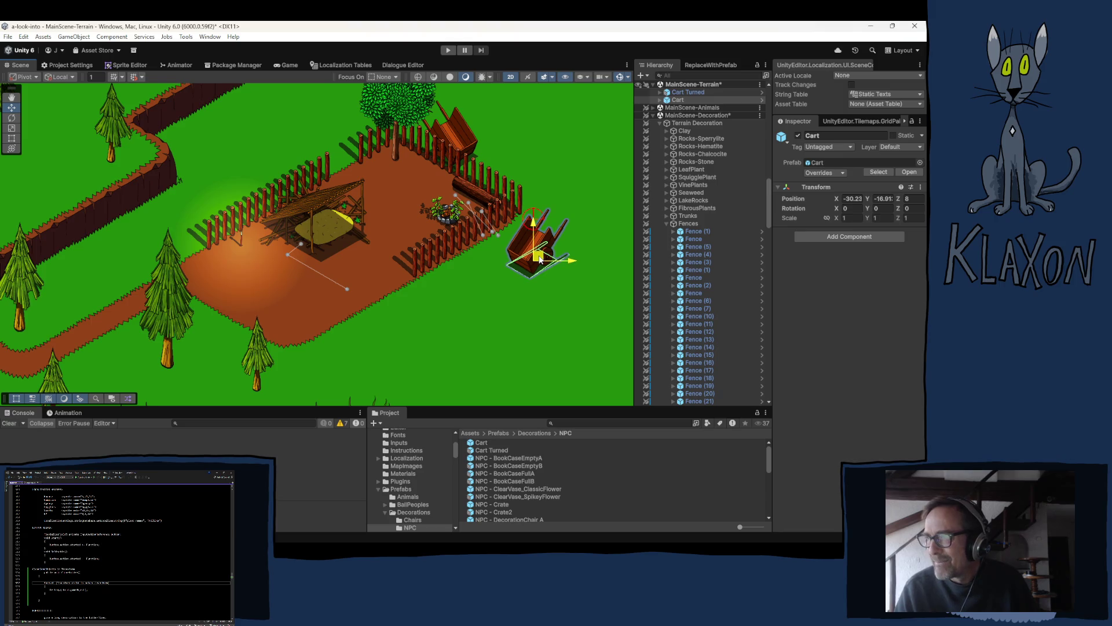
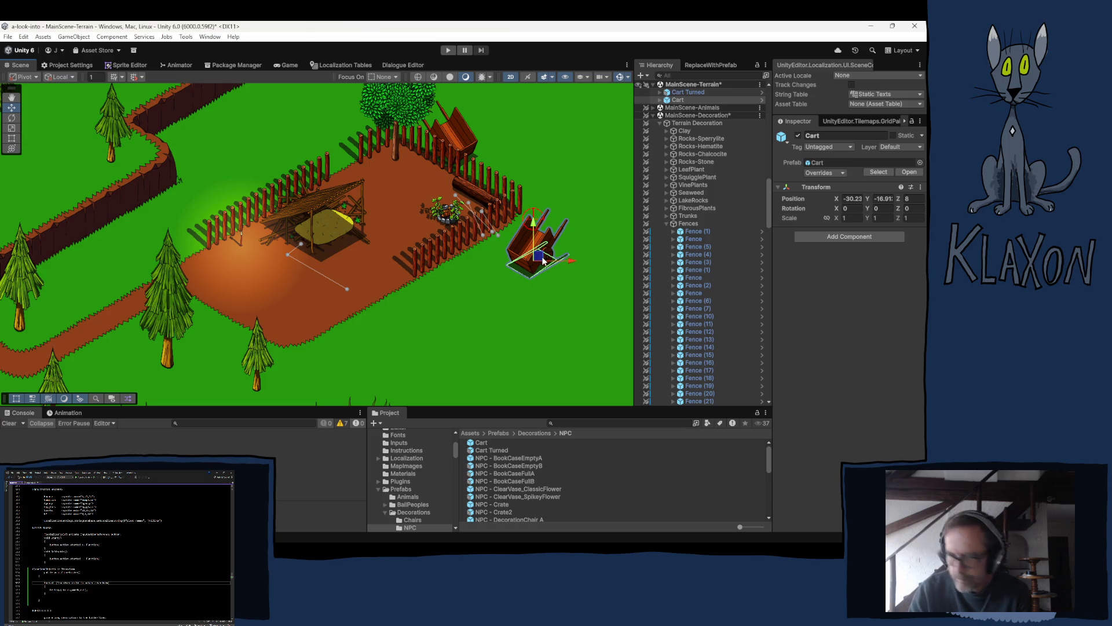
- Delete the cart beside the fenced farm plot and collapse the Terrain Decoration group
key("Delete")
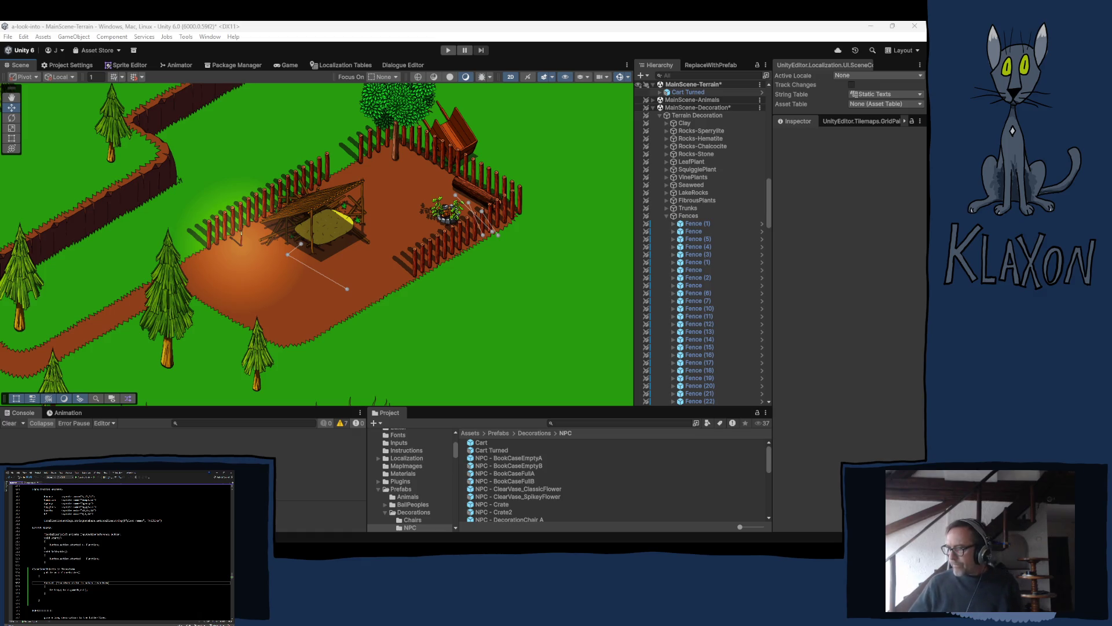
left_click(659, 115)
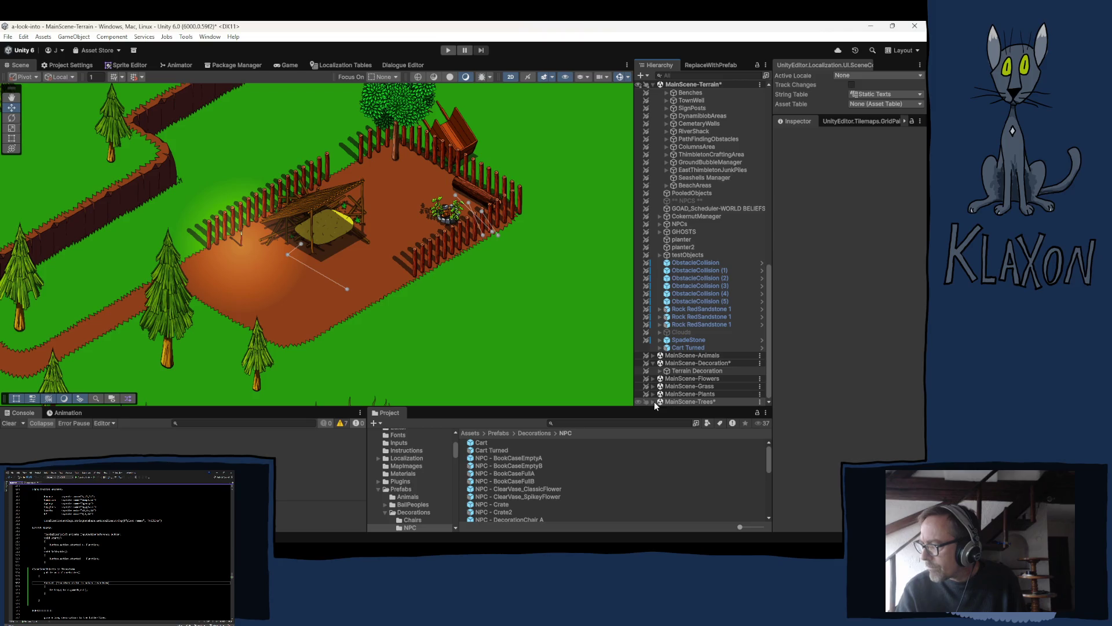
- Collapse the MainScene-Terrain scene in the Hierarchy so only scene headers are listed
scroll(666, 232, "up", 5)
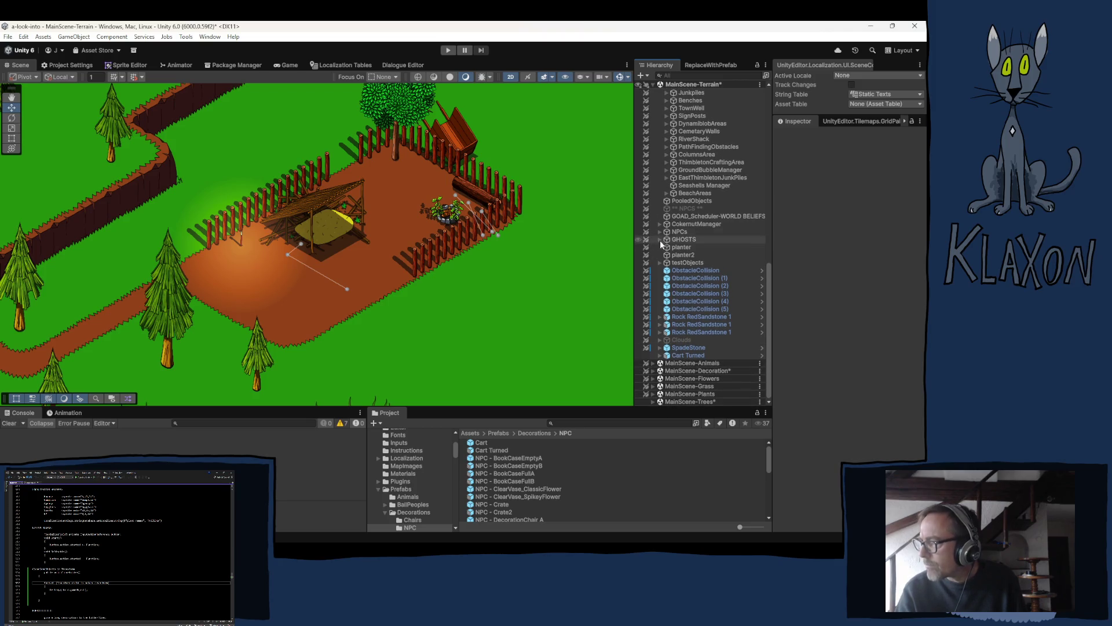
scroll(664, 128, "up", 10)
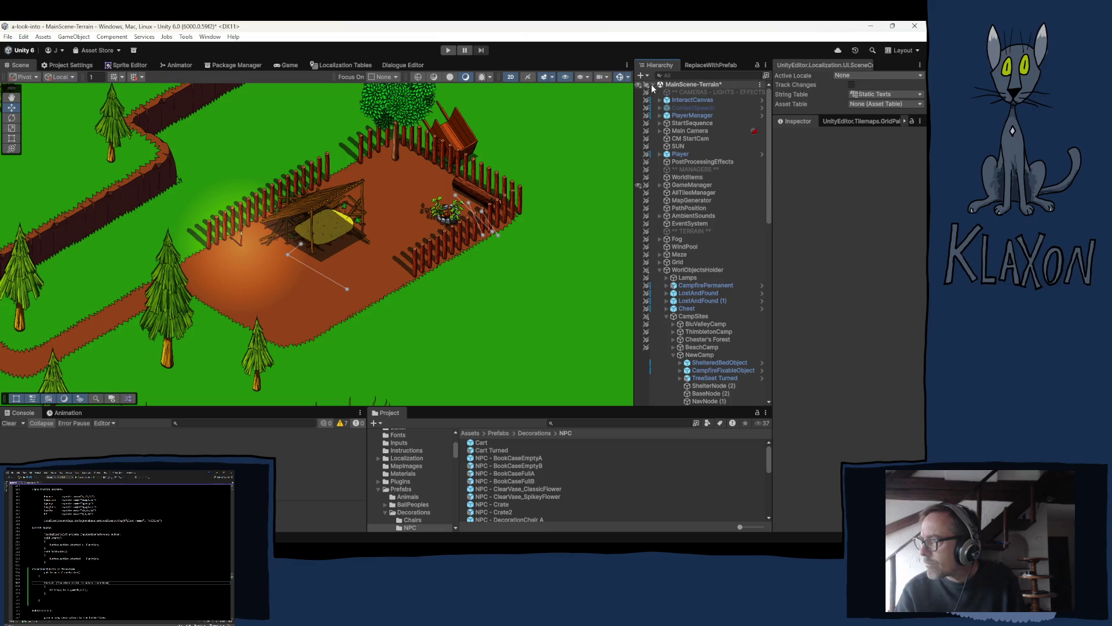
left_click(653, 84)
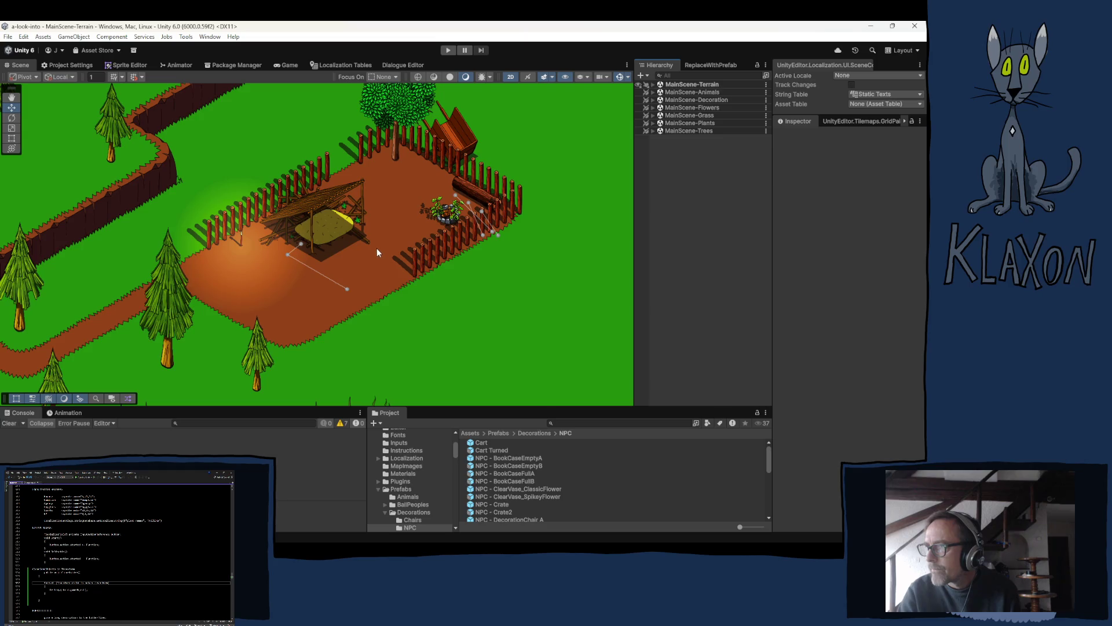
- Zoom and pan the Scene view across the terrain below the farm
scroll(377, 250, "down", 3)
scroll(373, 258, "up", 1)
scroll(371, 258, "down", 3)
scroll(372, 261, "up", 2)
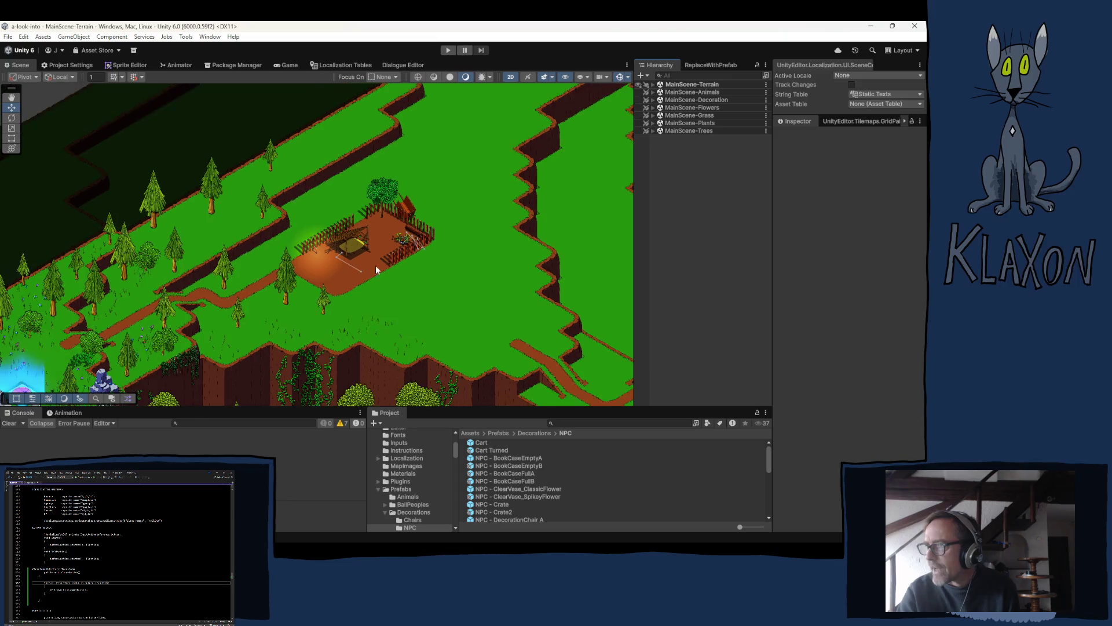
mouse_move(465, 314)
left_mouse_down()
mouse_move(336, 253)
mouse_move(208, 231)
left_mouse_up()
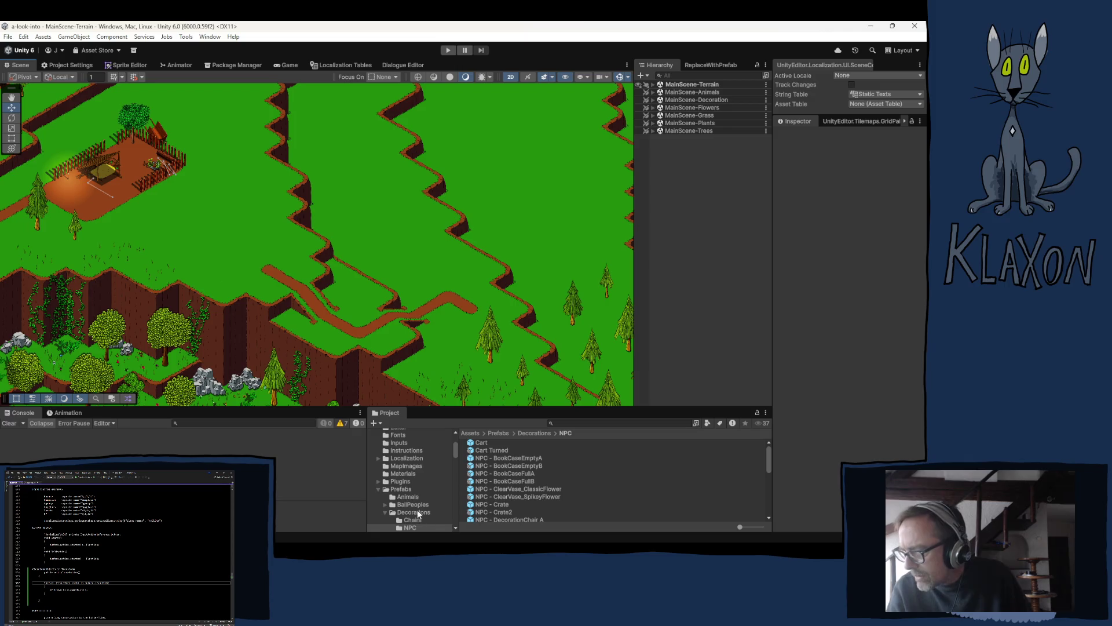
scroll(401, 490, "up", 5)
scroll(404, 510, "down", 3)
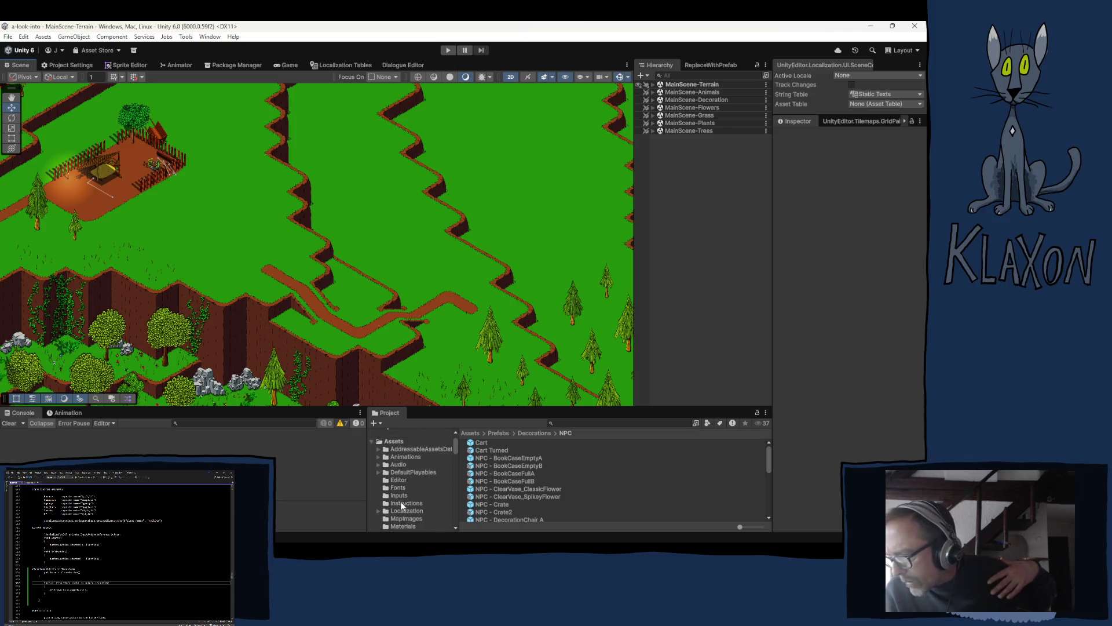
- Open the Assets/MapImages folder and select the LocationsMaps asset
left_click(397, 491)
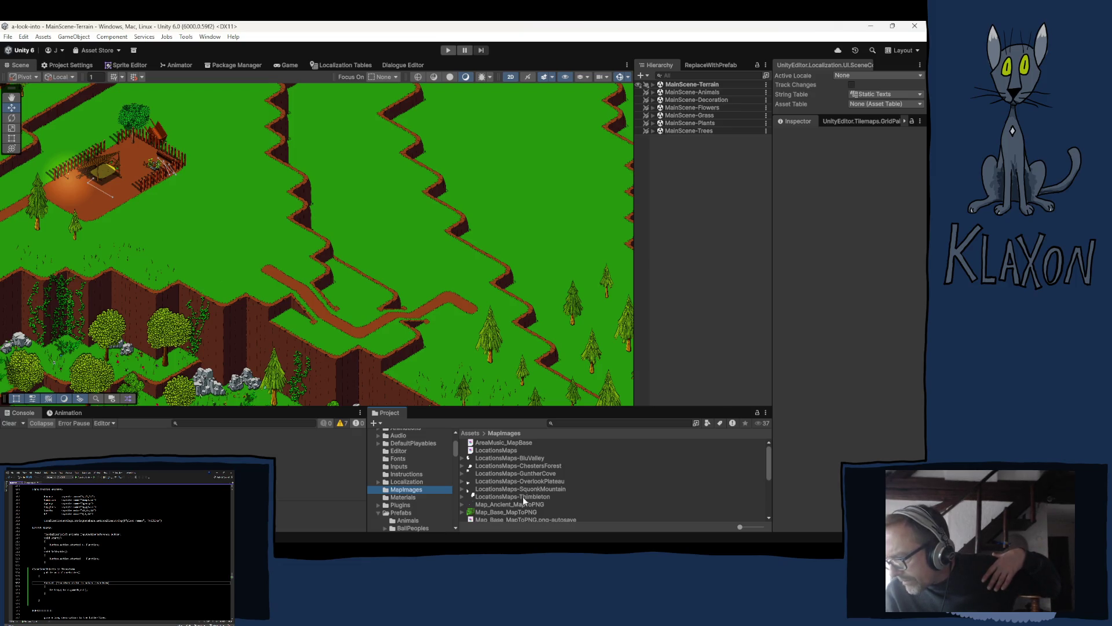
scroll(599, 485, "down", 2)
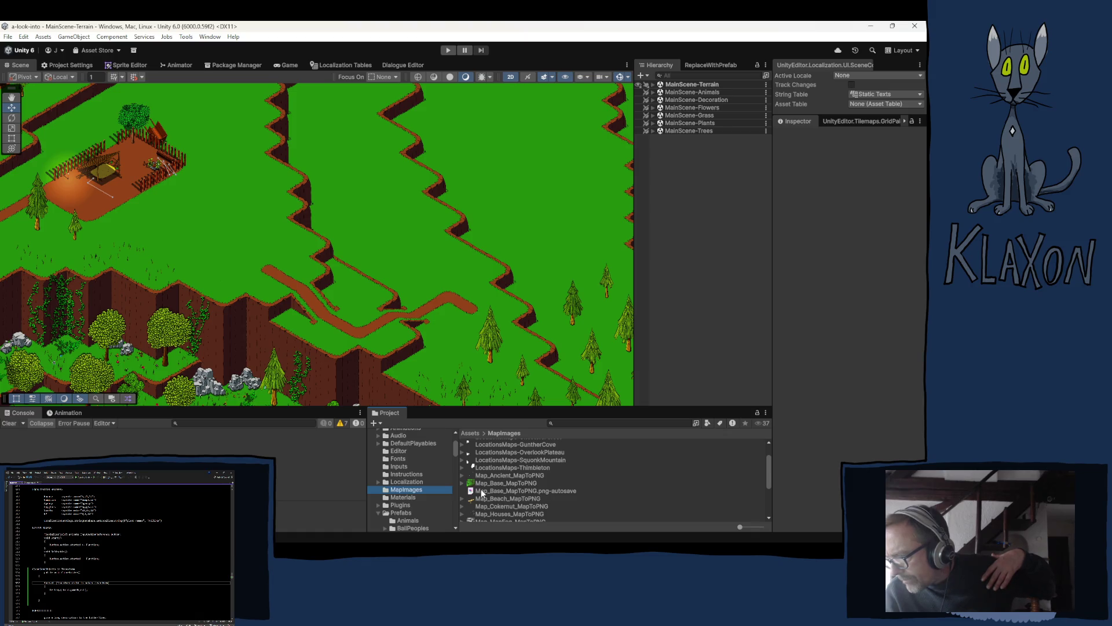
scroll(596, 504, "up", 2)
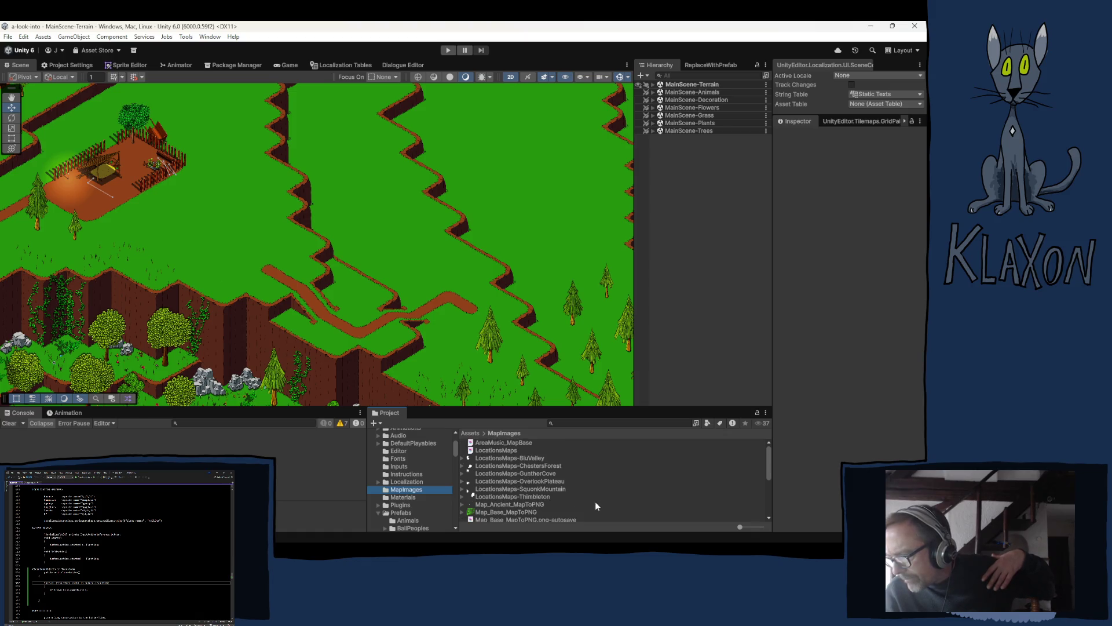
left_click(479, 450)
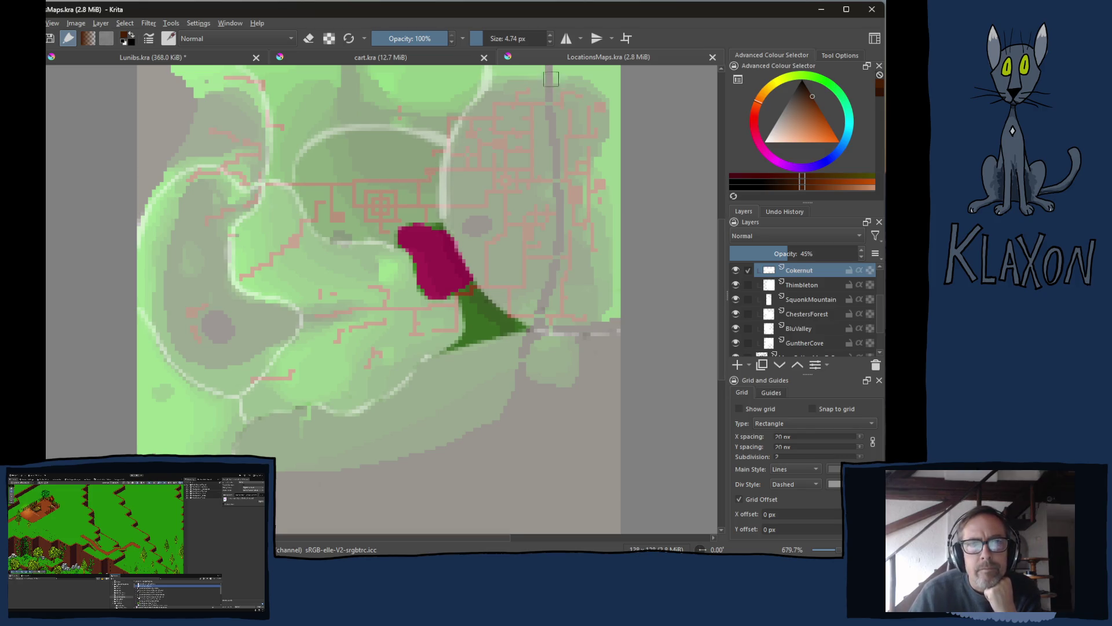
- Save and close Lunibs.kra, then close cart.kra, leaving LocationsMaps.kra open
left_click(219, 58)
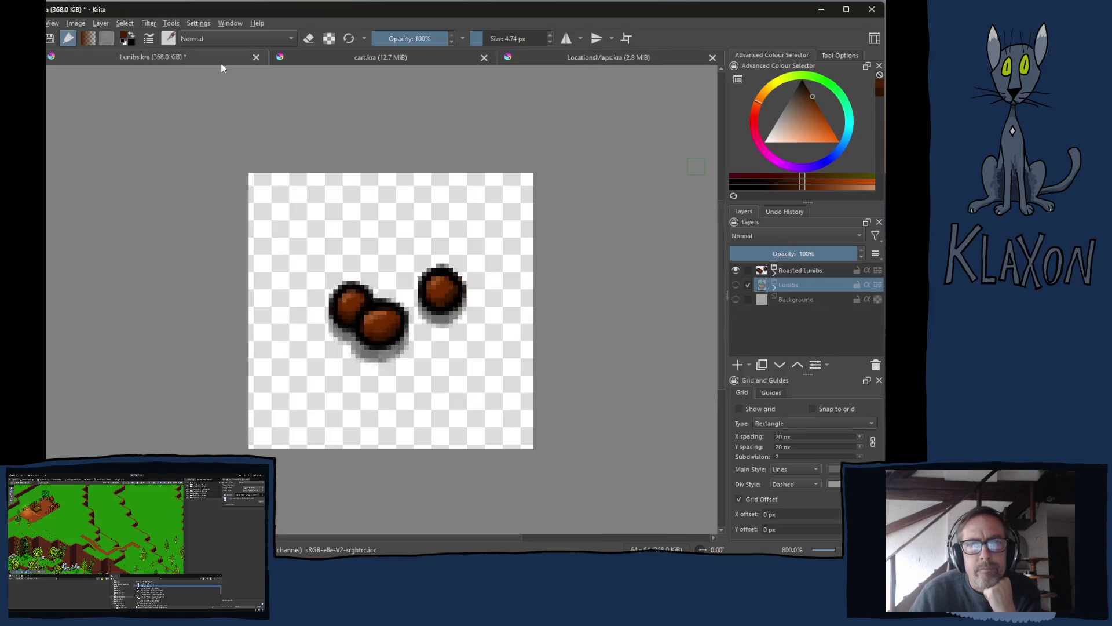
left_click(257, 56)
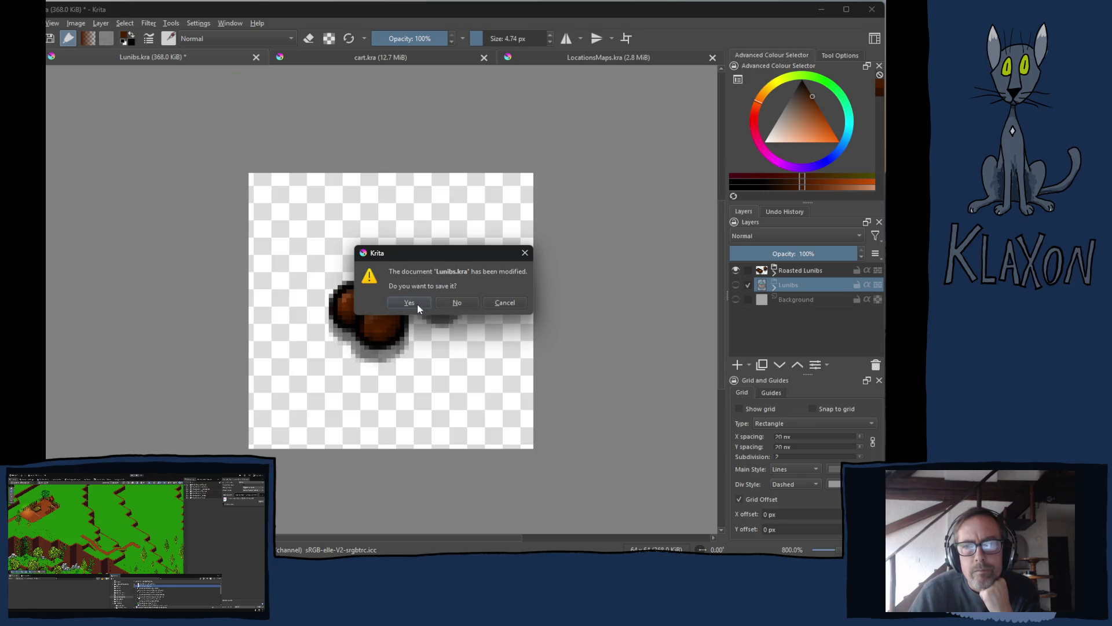
left_click(417, 304)
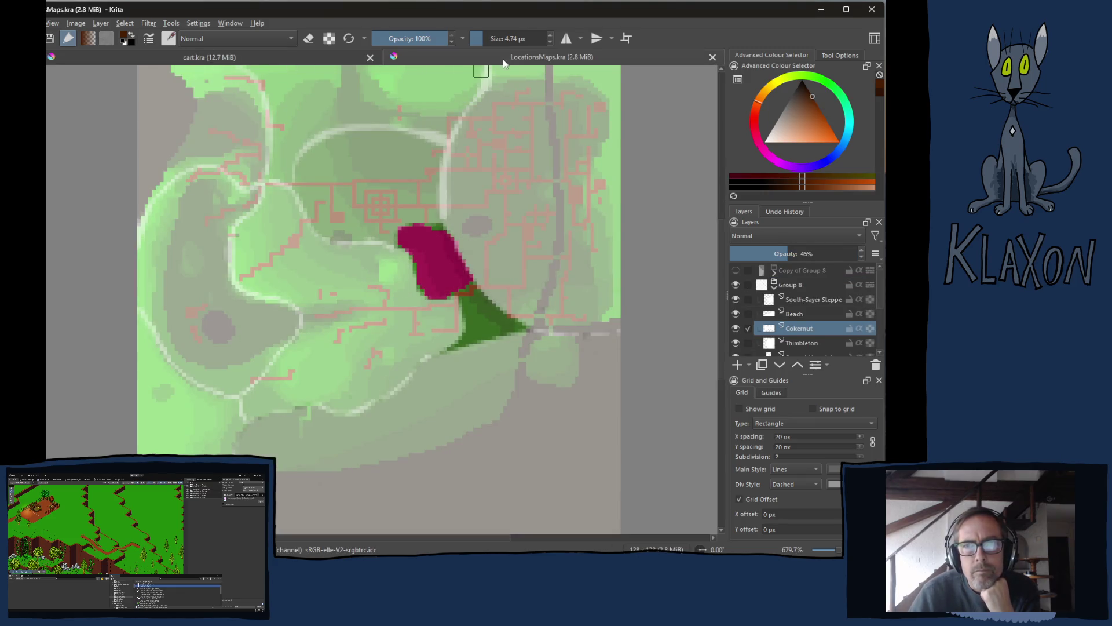
left_click(259, 58)
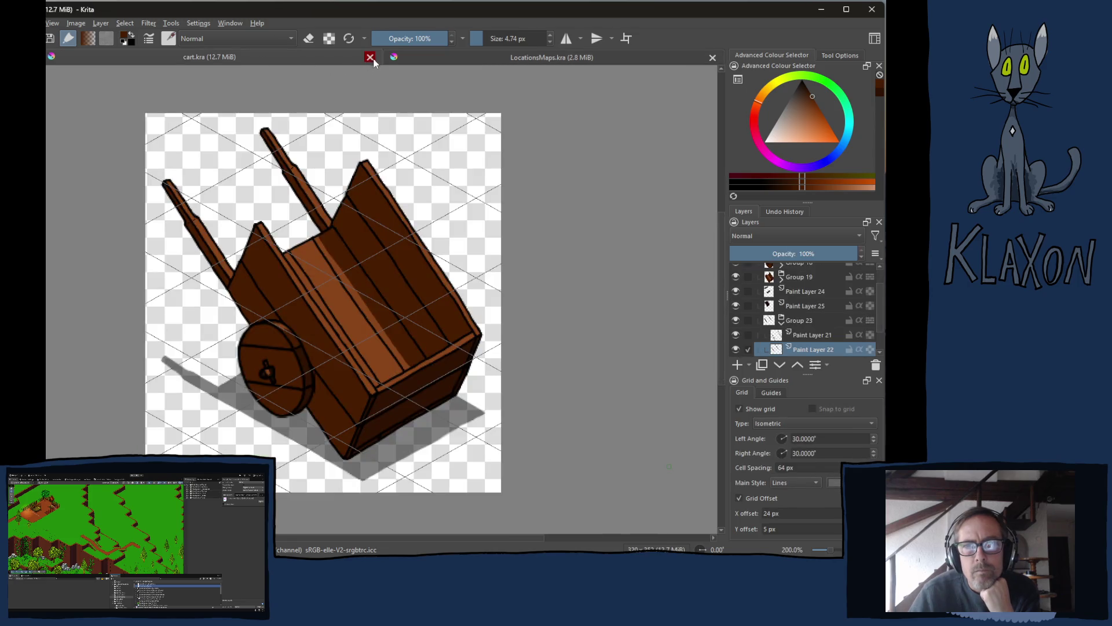
left_click(370, 57)
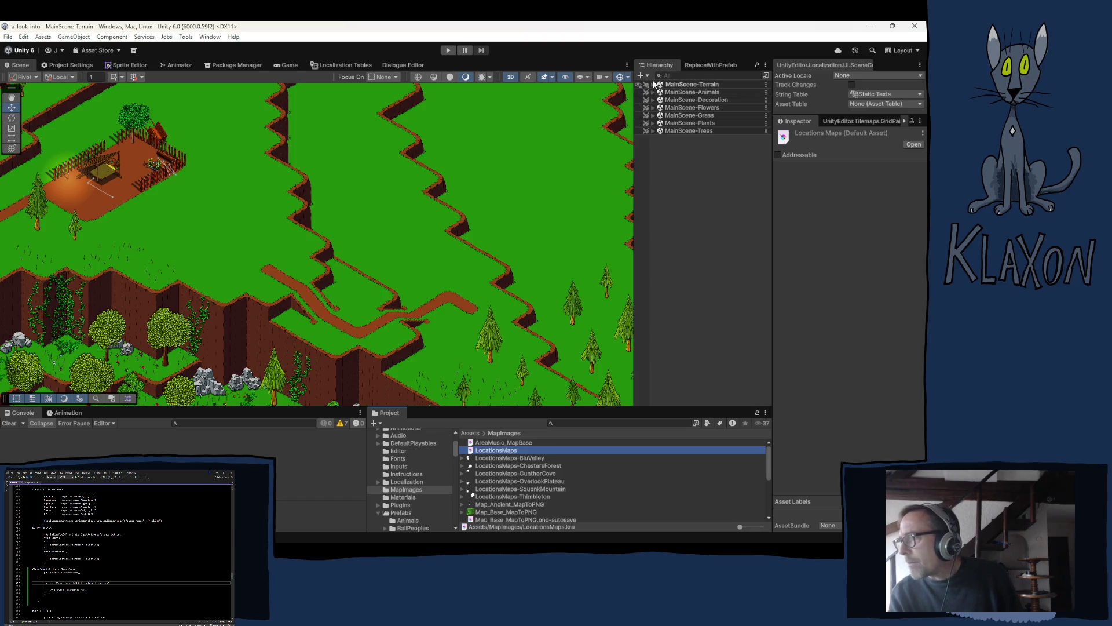
- Expand MainScene-Terrain in the Hierarchy to show its child objects
left_click(653, 85)
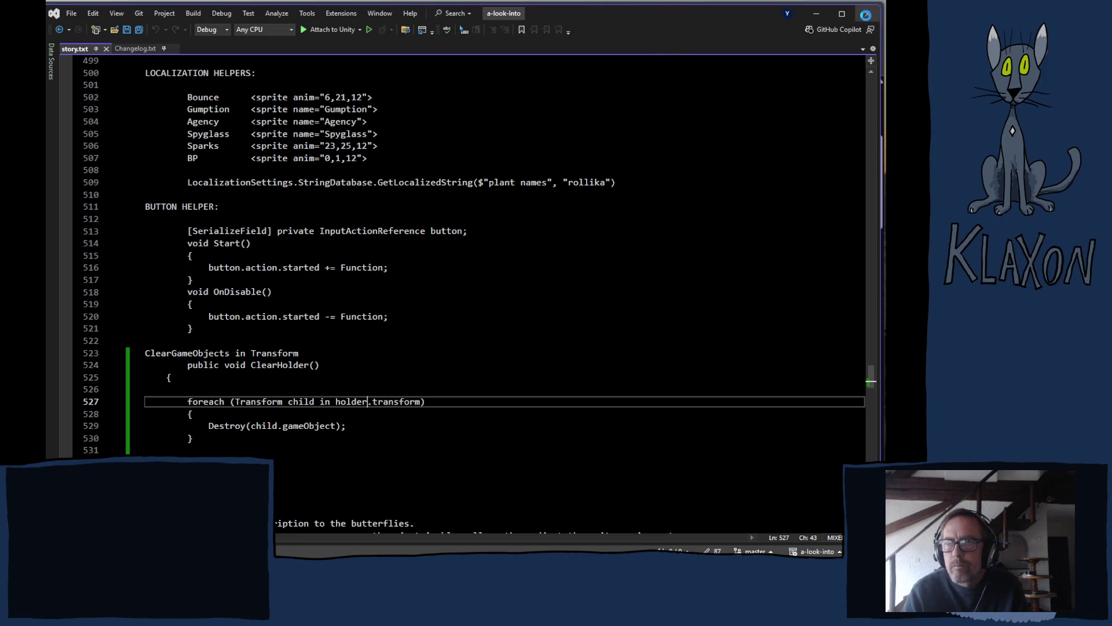
- Switch from Visual Studio to the Chrome window playing the YouTube video
key("alt+Tab")
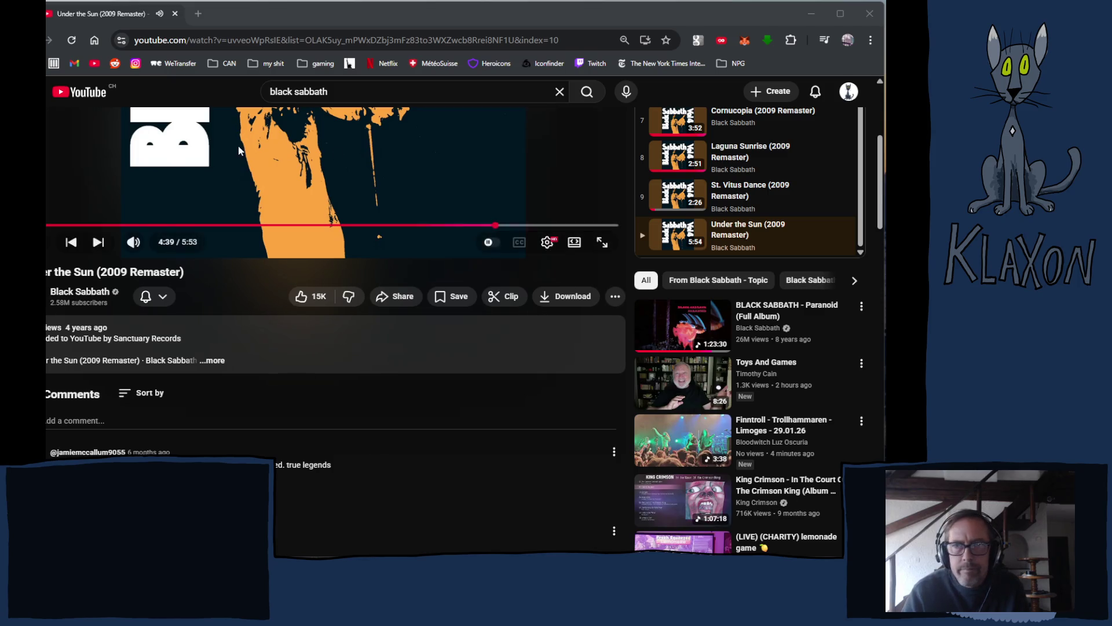
left_click(244, 12)
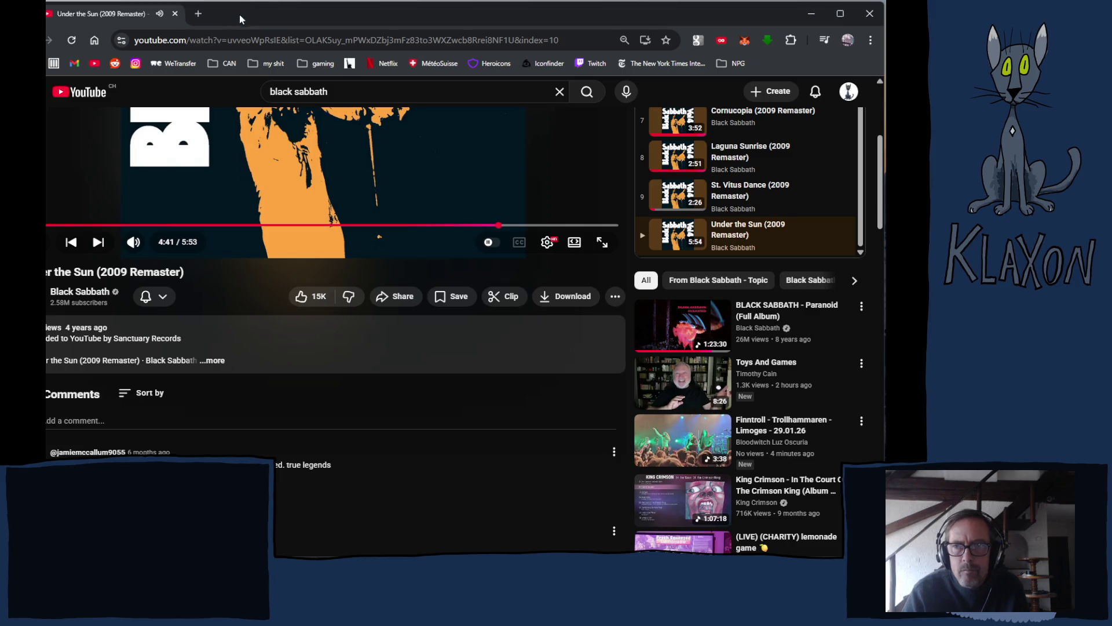
- Move the Chrome window aside and close Unity Hub
mouse_move(227, 18)
left_mouse_down()
mouse_move(368, 38)
mouse_move(884, 35)
left_mouse_up()
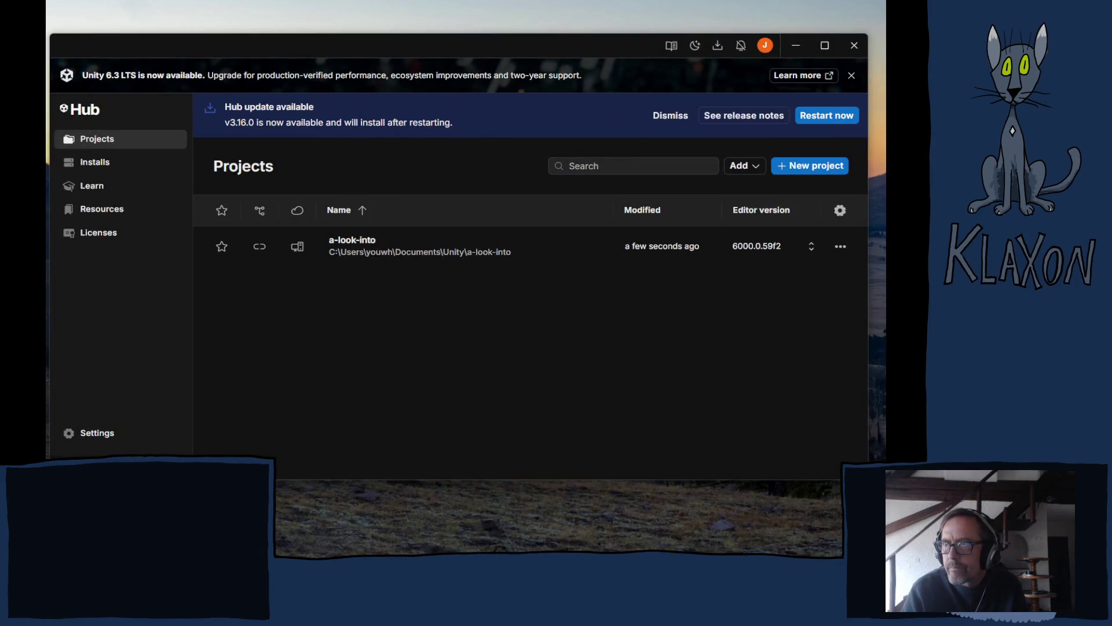
left_click(855, 45)
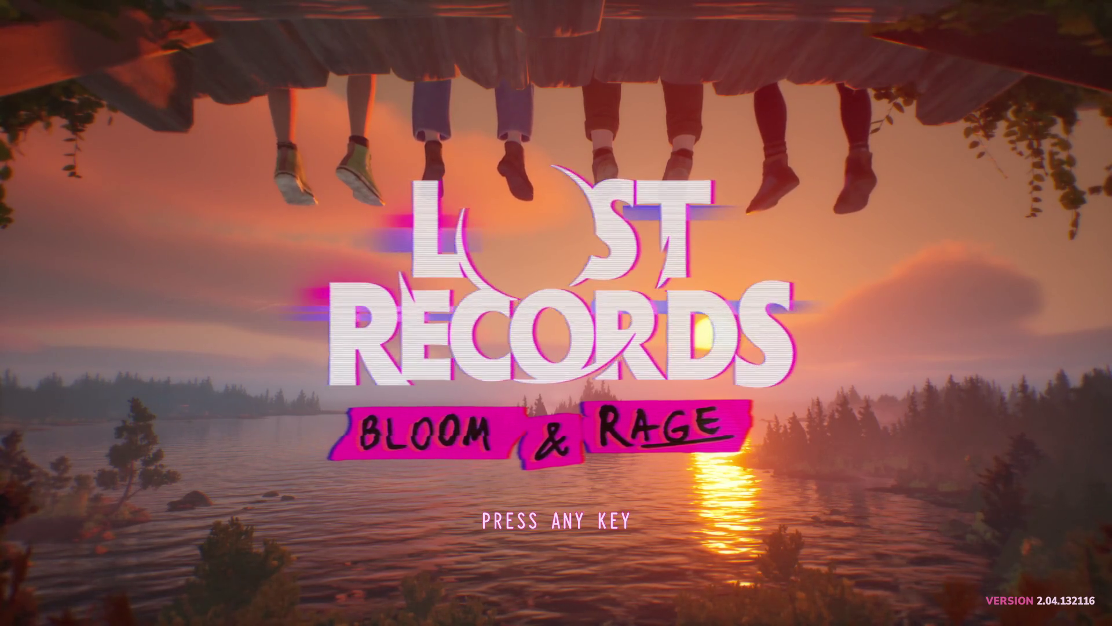
- Continue the saved story from the title screen and start filming the Dirty Cabin
key("Return")
key("Down")
key("Up")
key("Return")
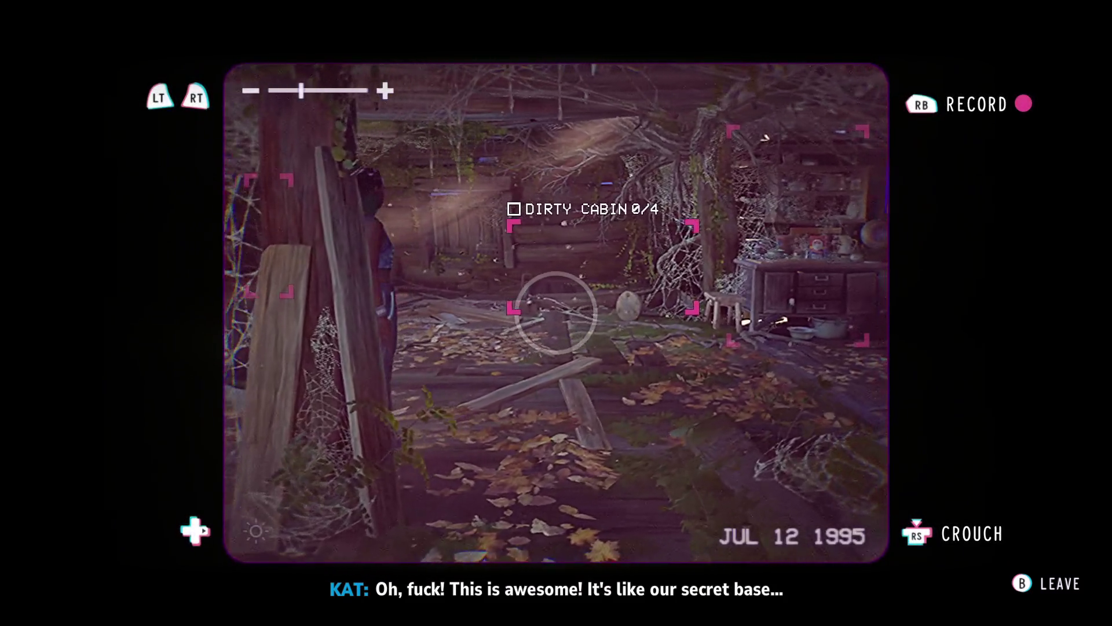
key("r")
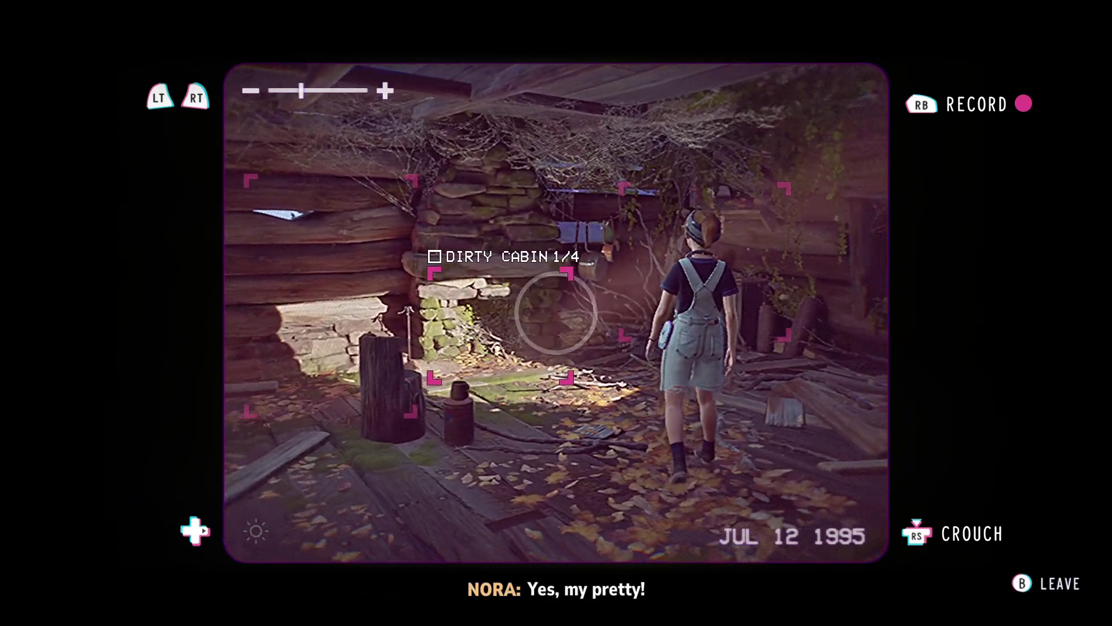
- Film the fireplace, the friend on the table, and one more cabin shot
key("r")
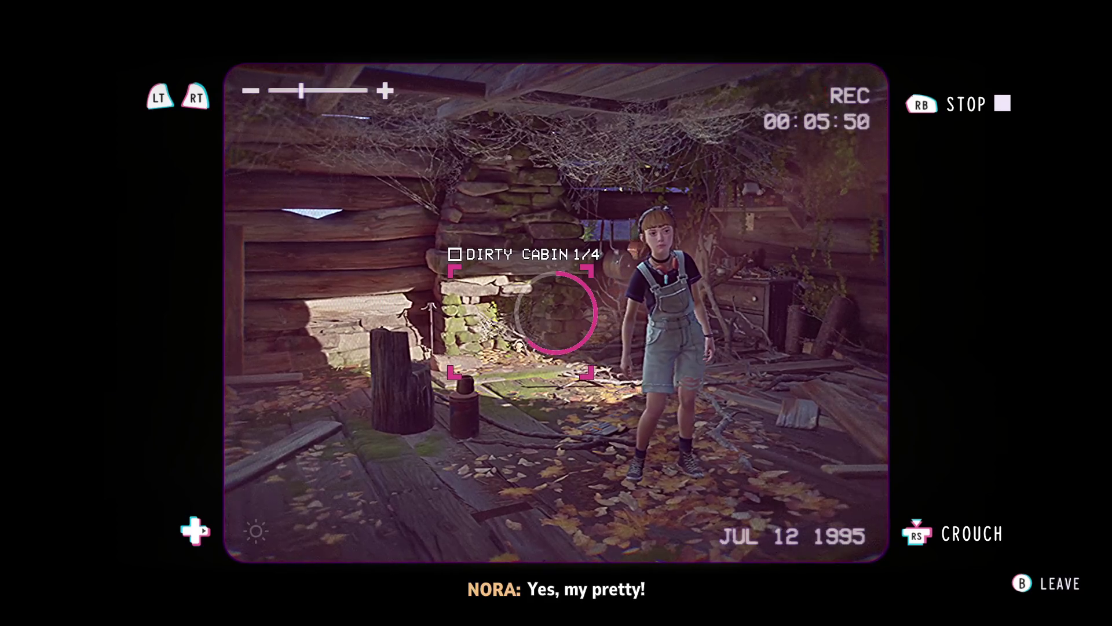
scroll(556, 314, "up", 2)
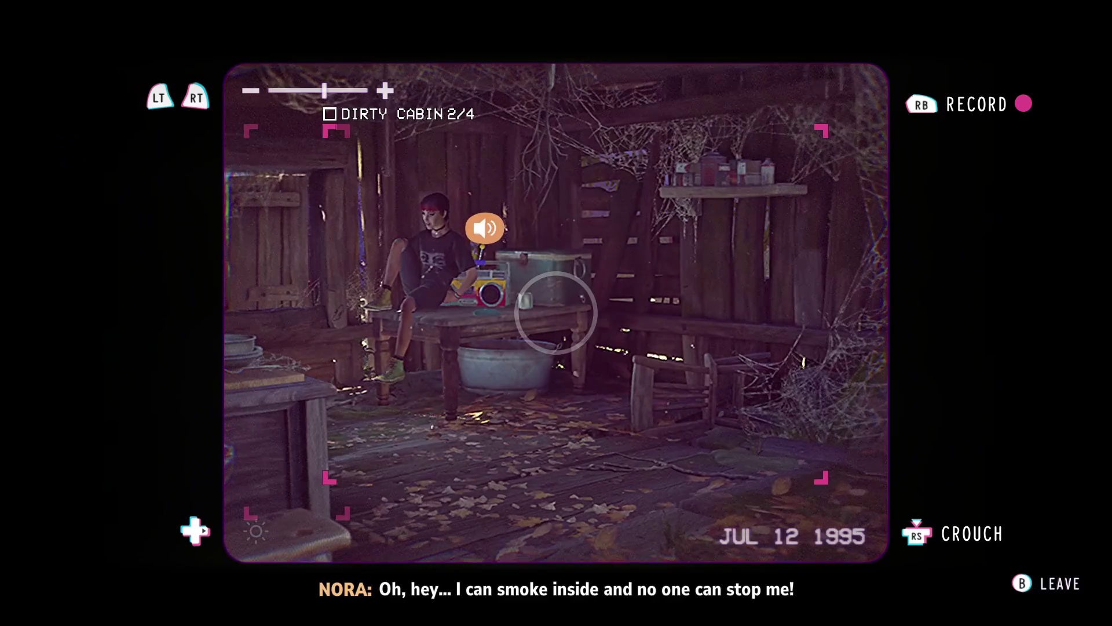
key("r")
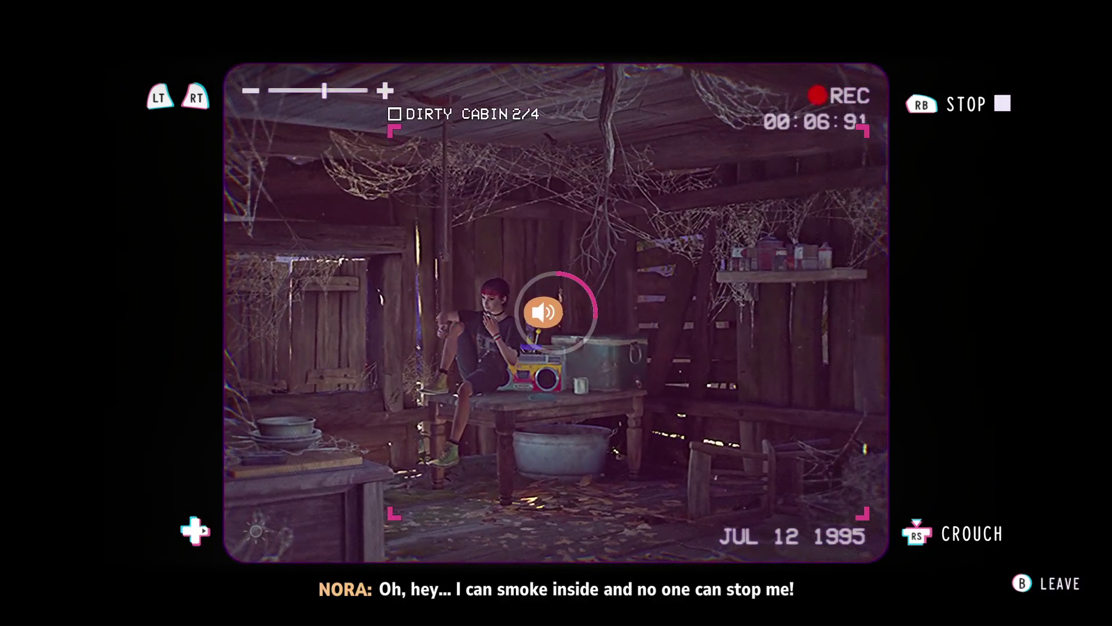
scroll(557, 312, "up", 3)
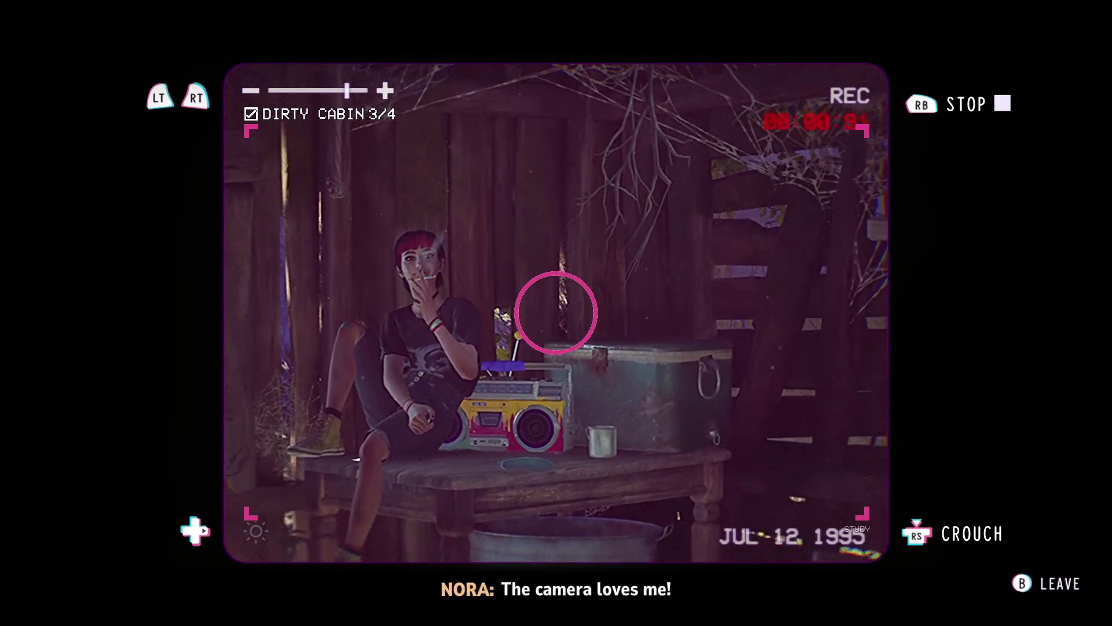
key("r")
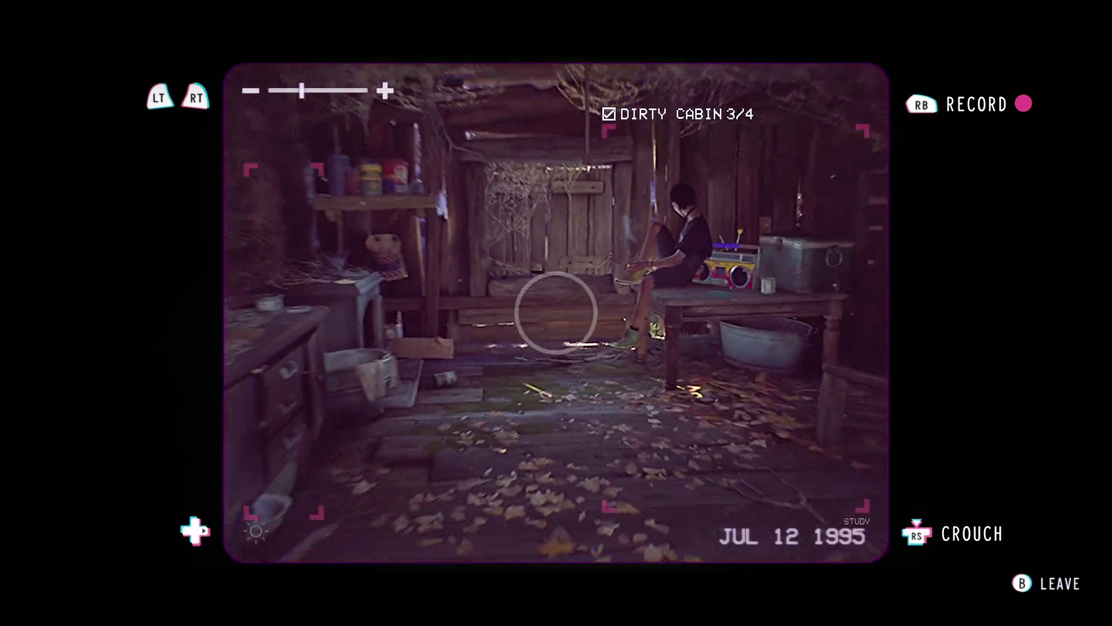
key("r")
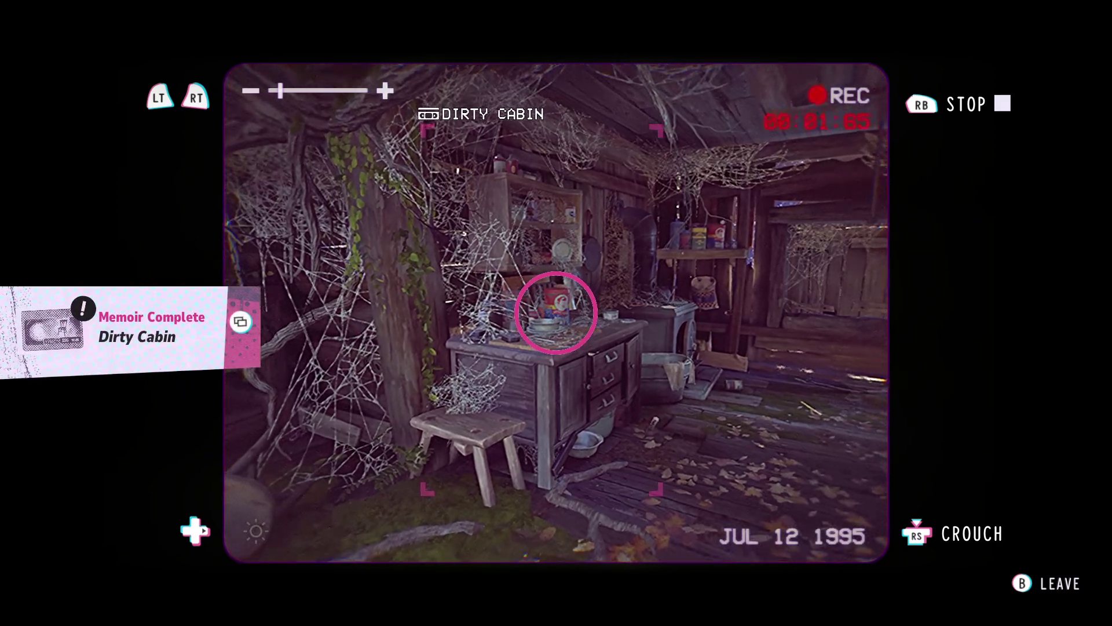
key("r")
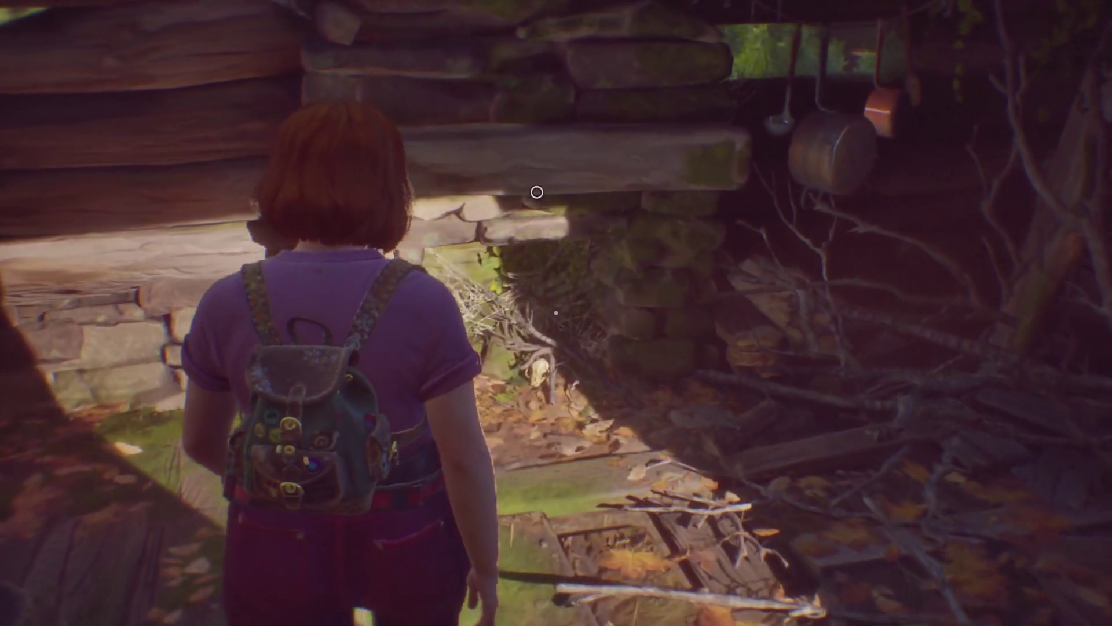
- Reminisce at the fireplace, then walk to the dresser and examine the postcard
key("e")
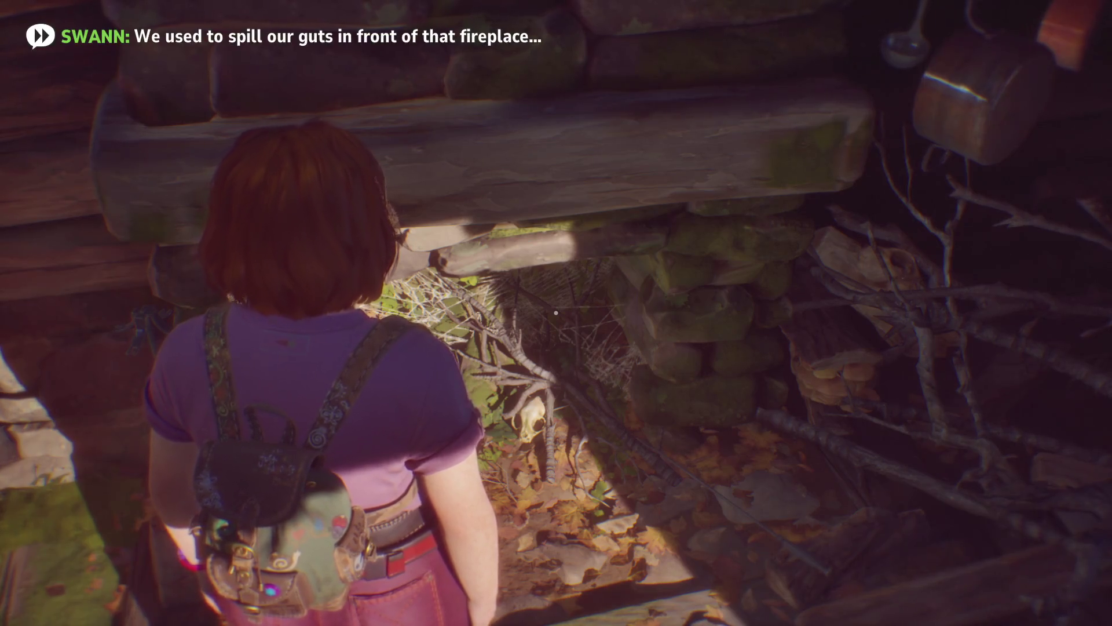
key("d")
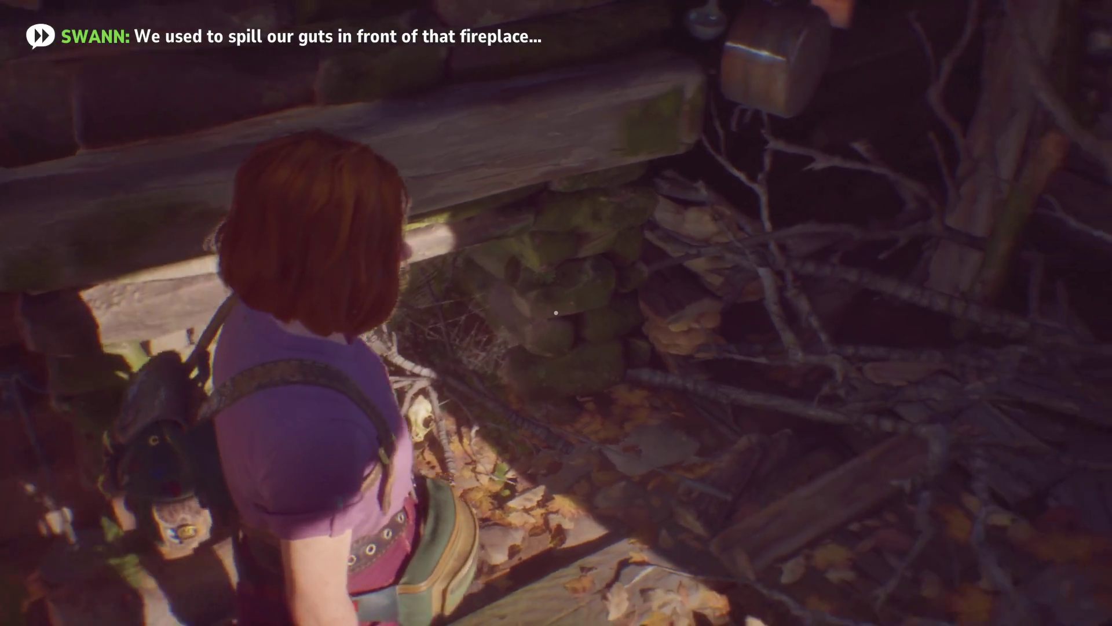
key("w")
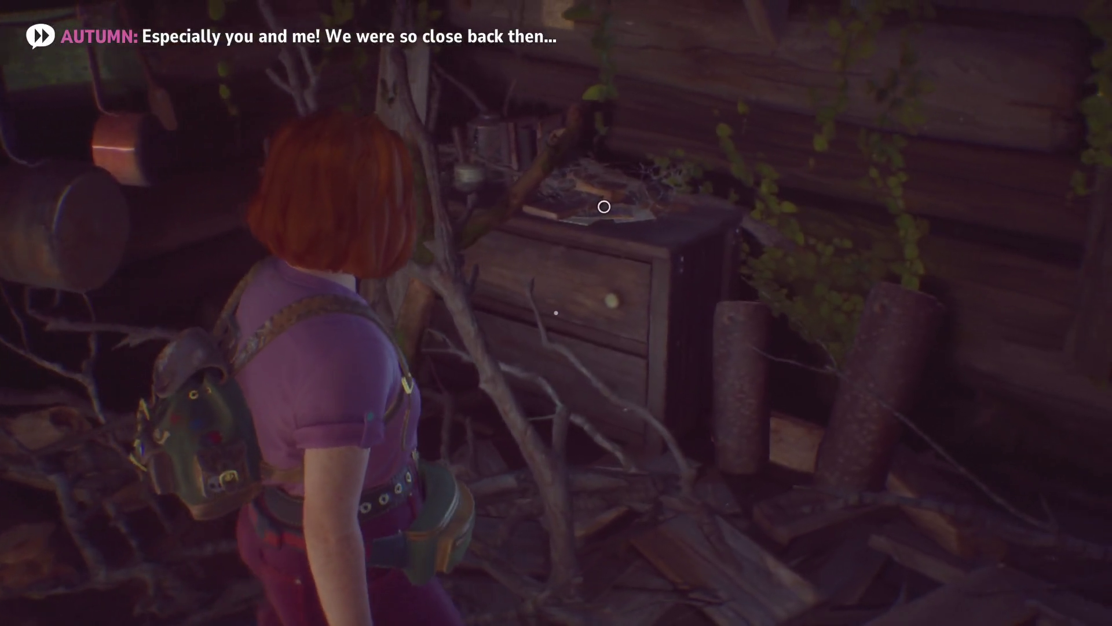
key("w")
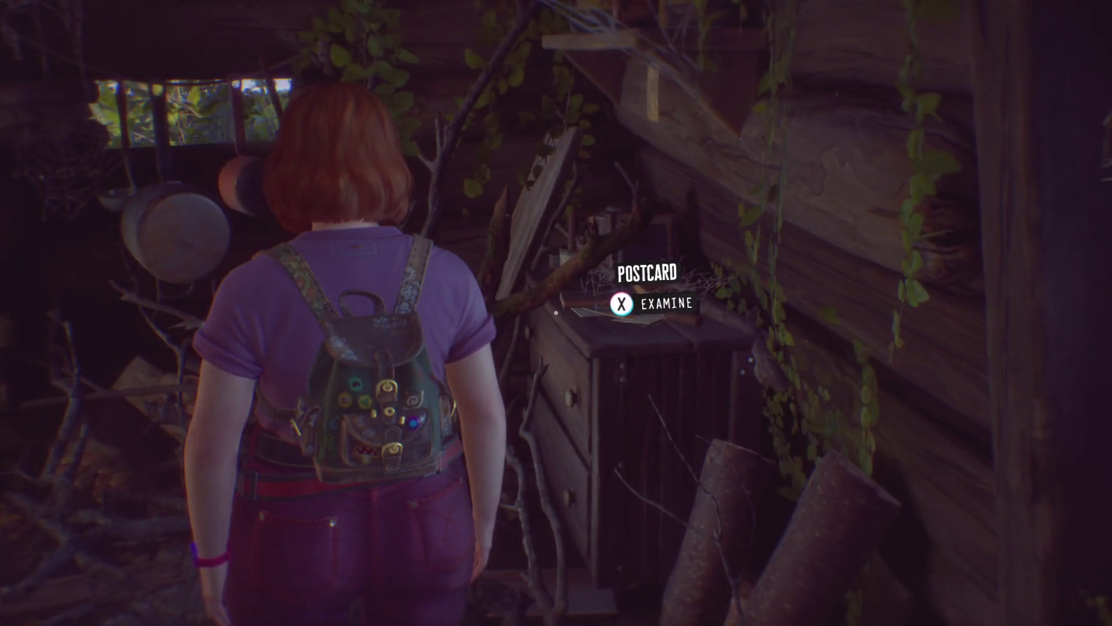
key("e")
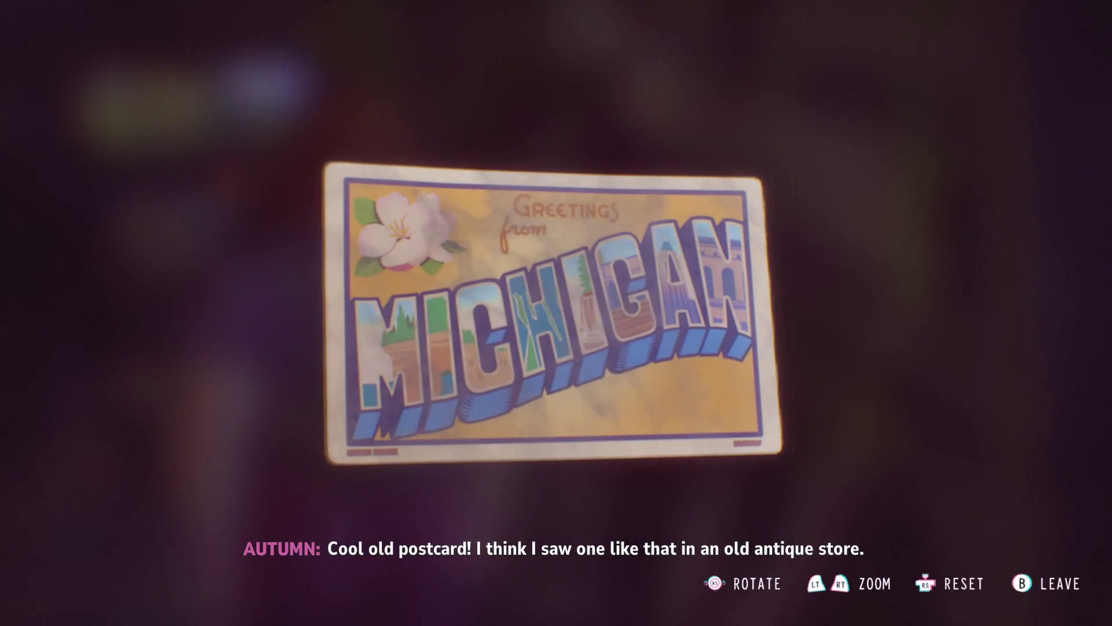
- Flip the Michigan postcard over, read its handwritten letter transcript, and put the postcard down
key("Right")
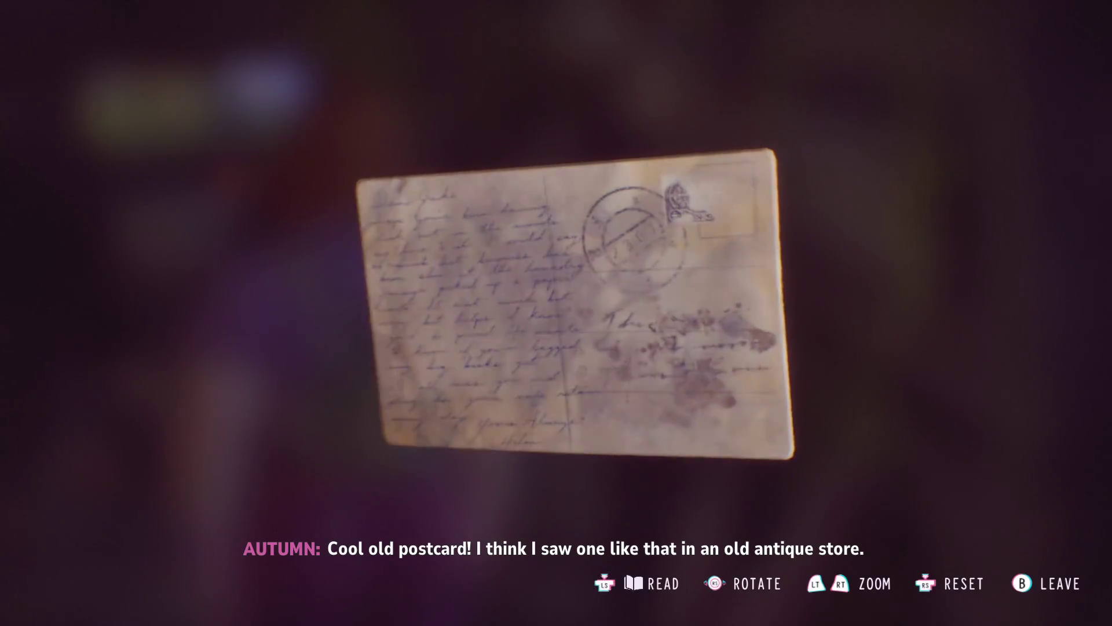
key("r")
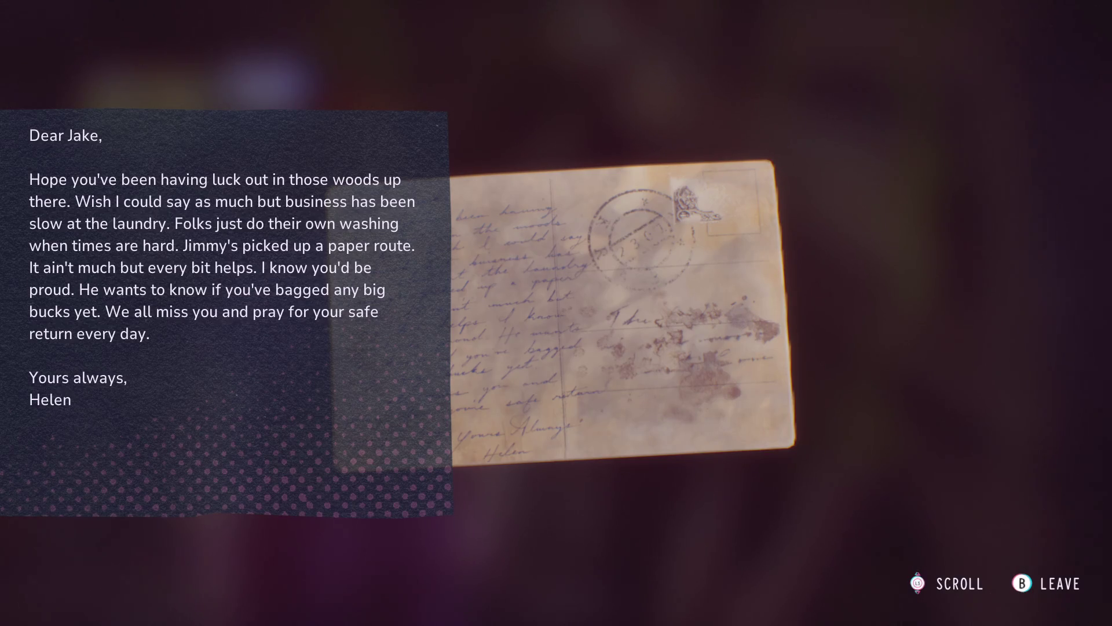
key("r")
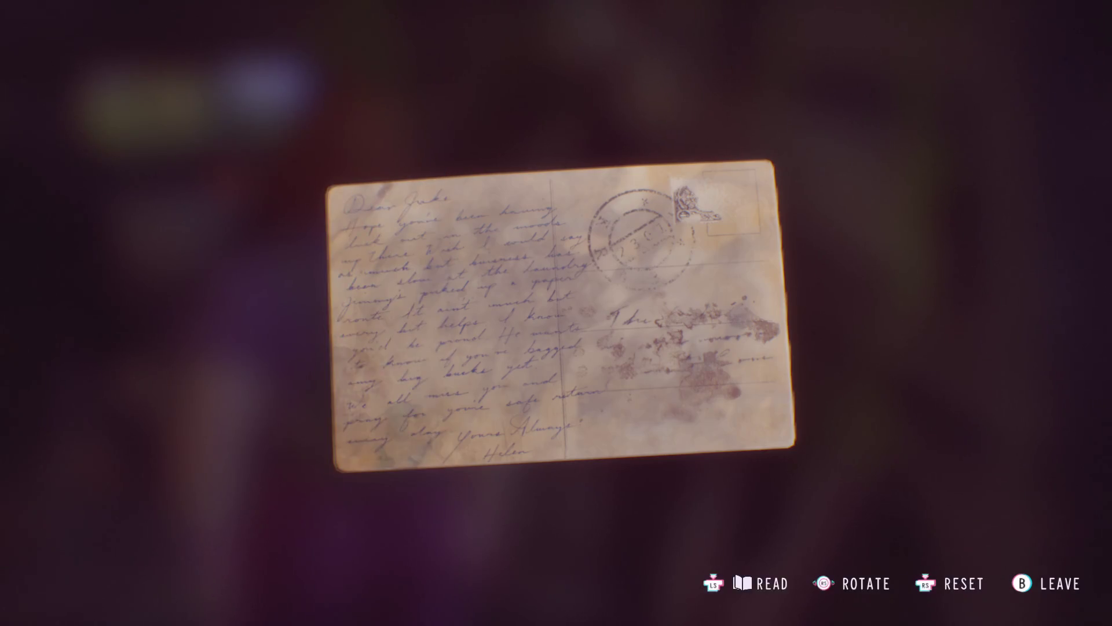
key("Escape")
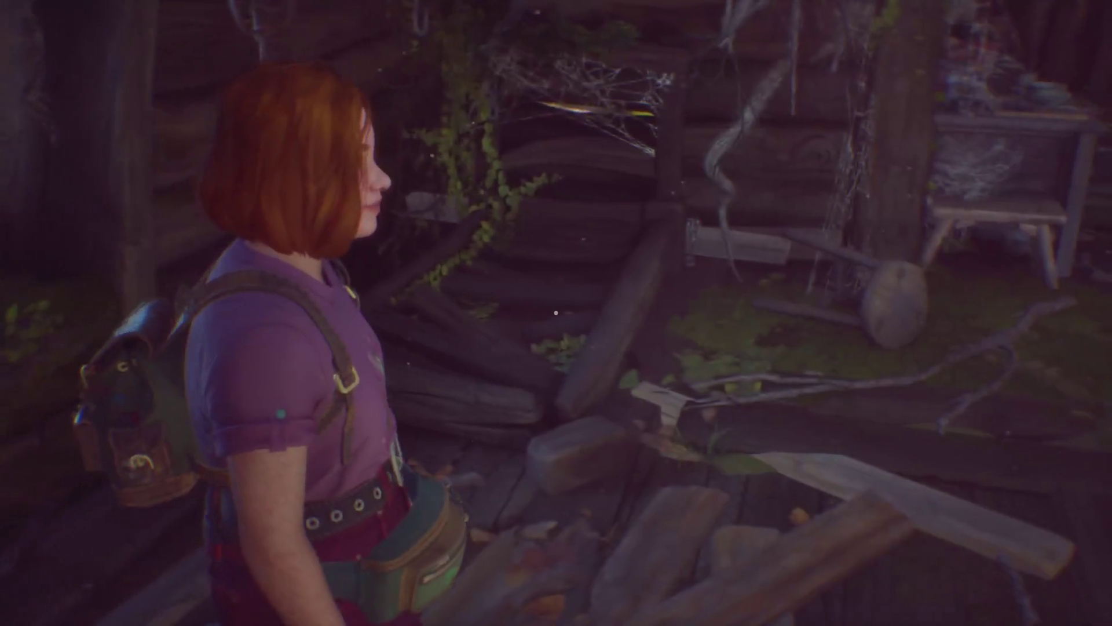
- Walk past the table and stool to the cobwebbed cabinet's upper shelves
key("w")
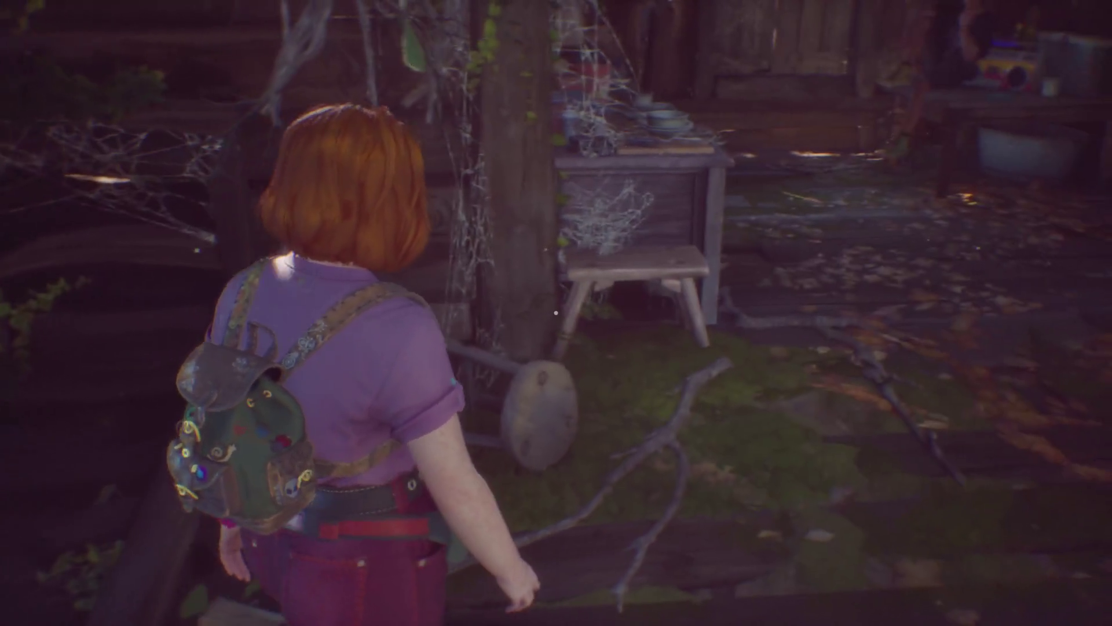
key("w")
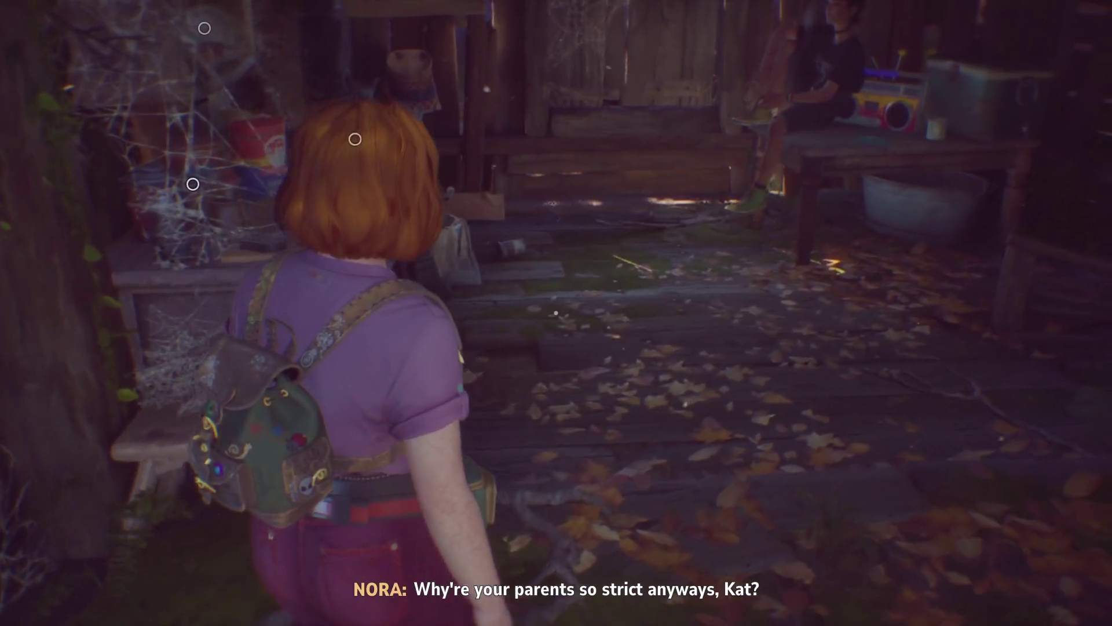
key("w")
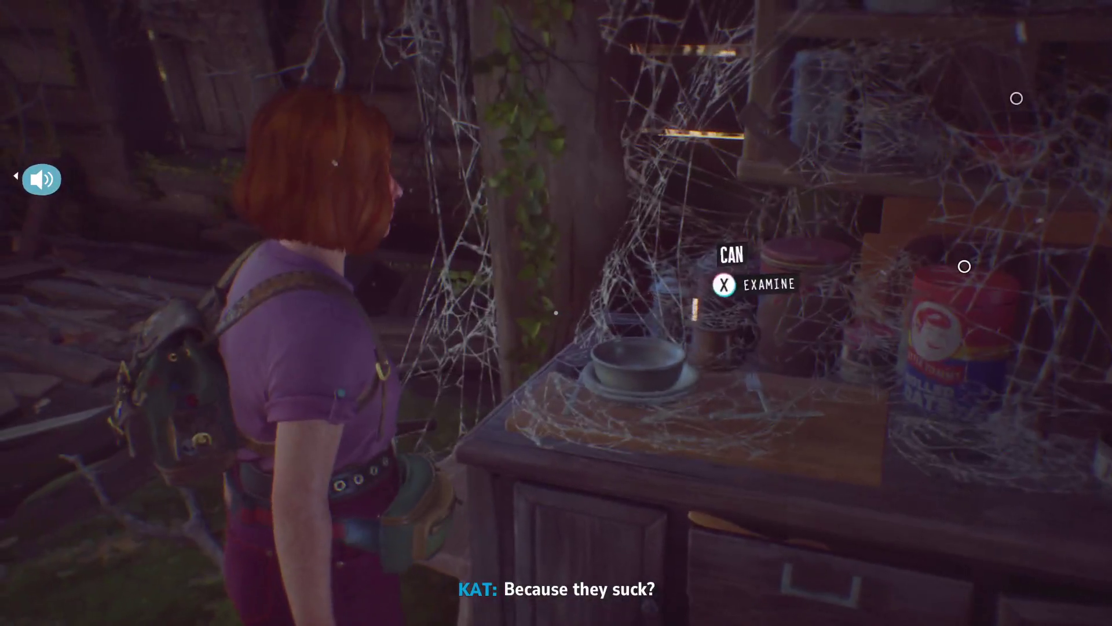
key("d")
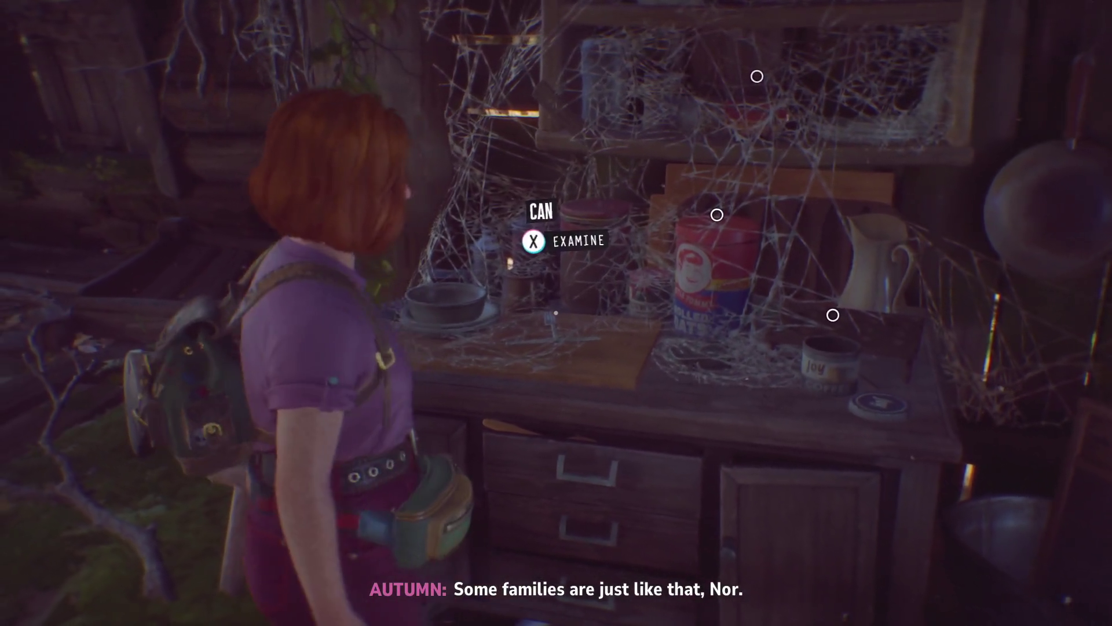
key("w")
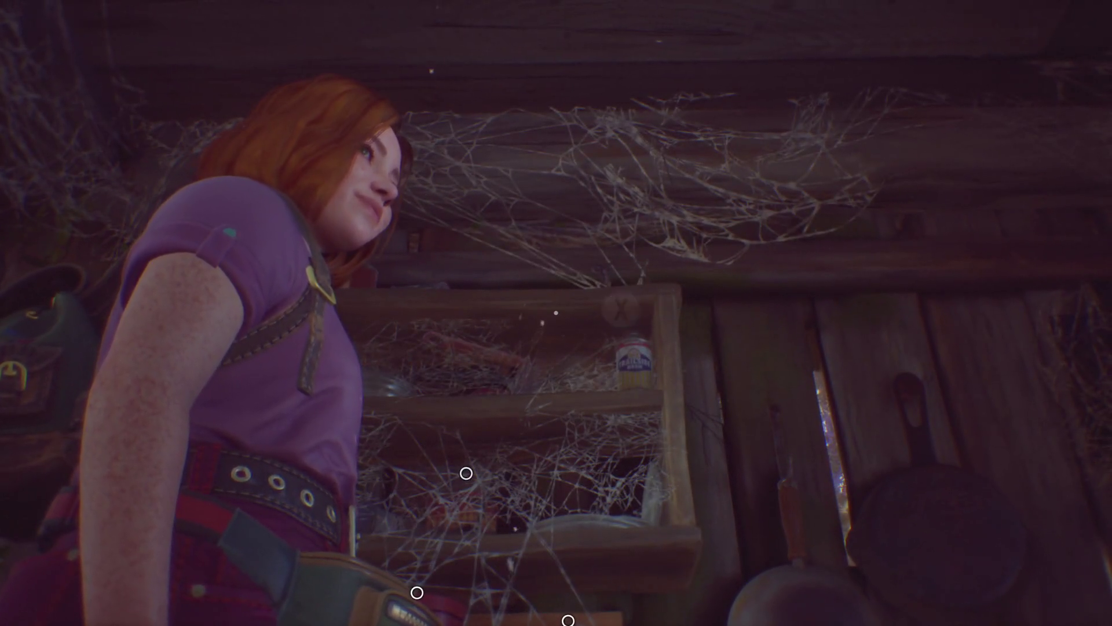
- Examine the Trailside Beer can and the red tin, then walk to the stove letter
key("e")
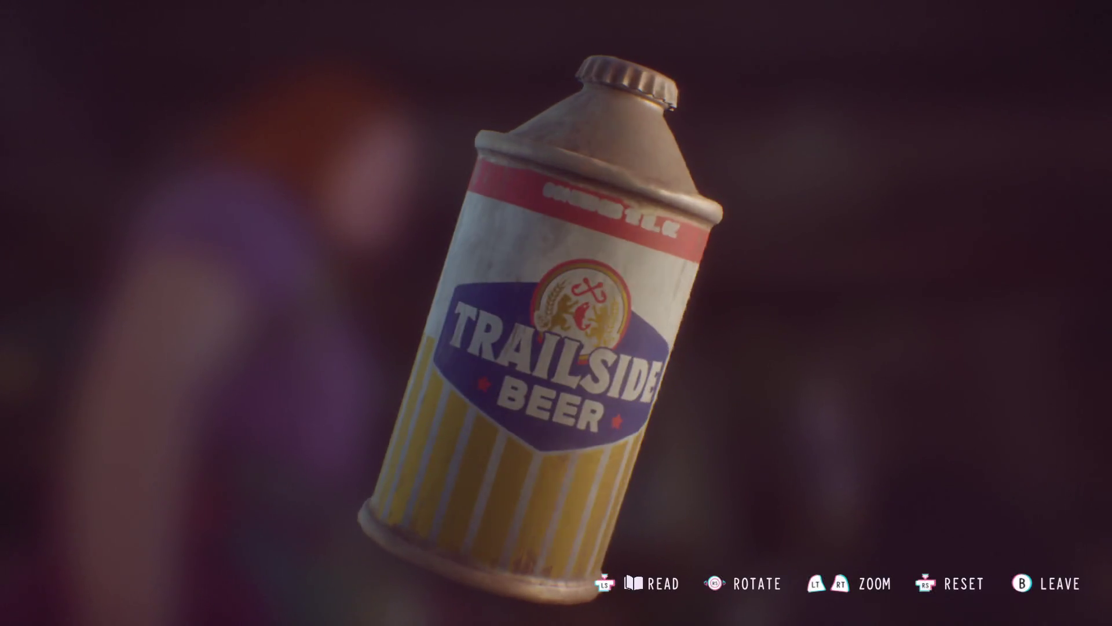
key("Escape")
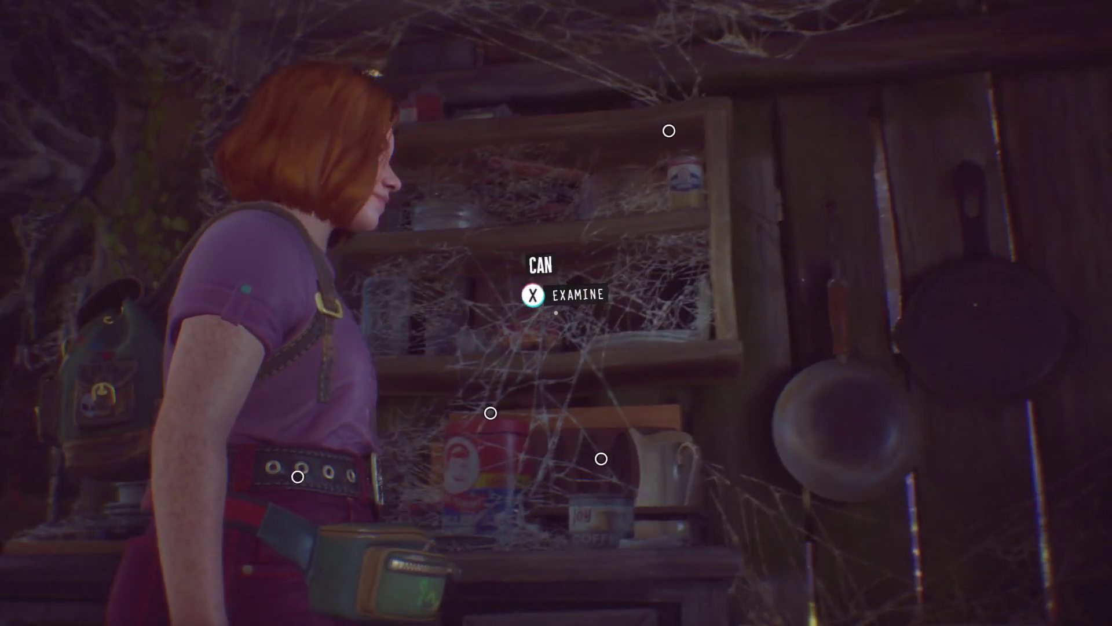
key("e")
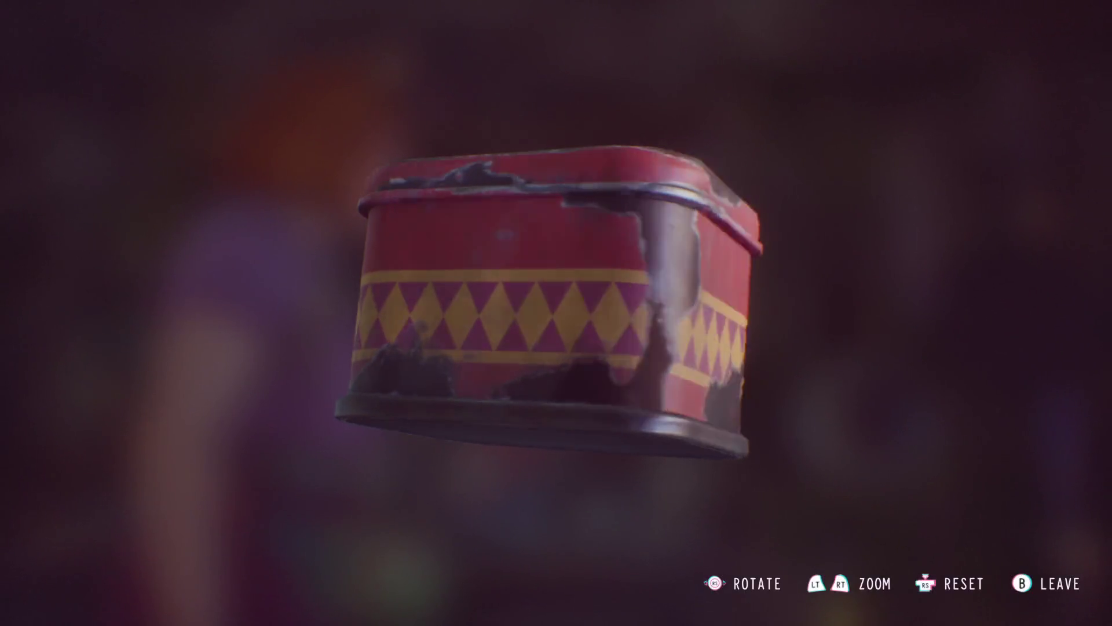
key("Escape")
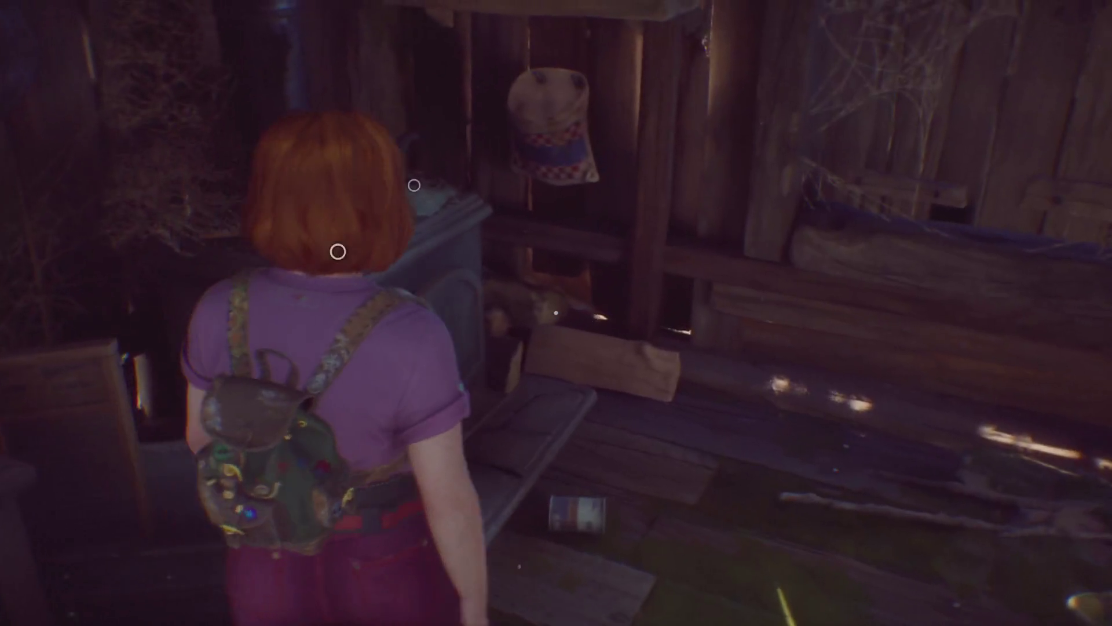
key("w")
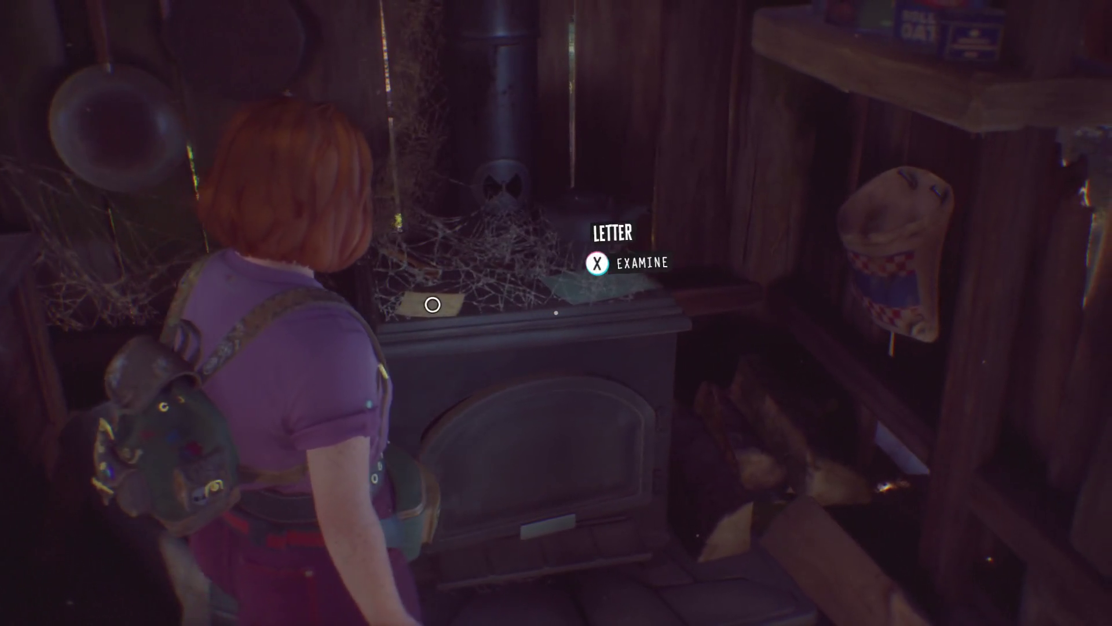
key("e")
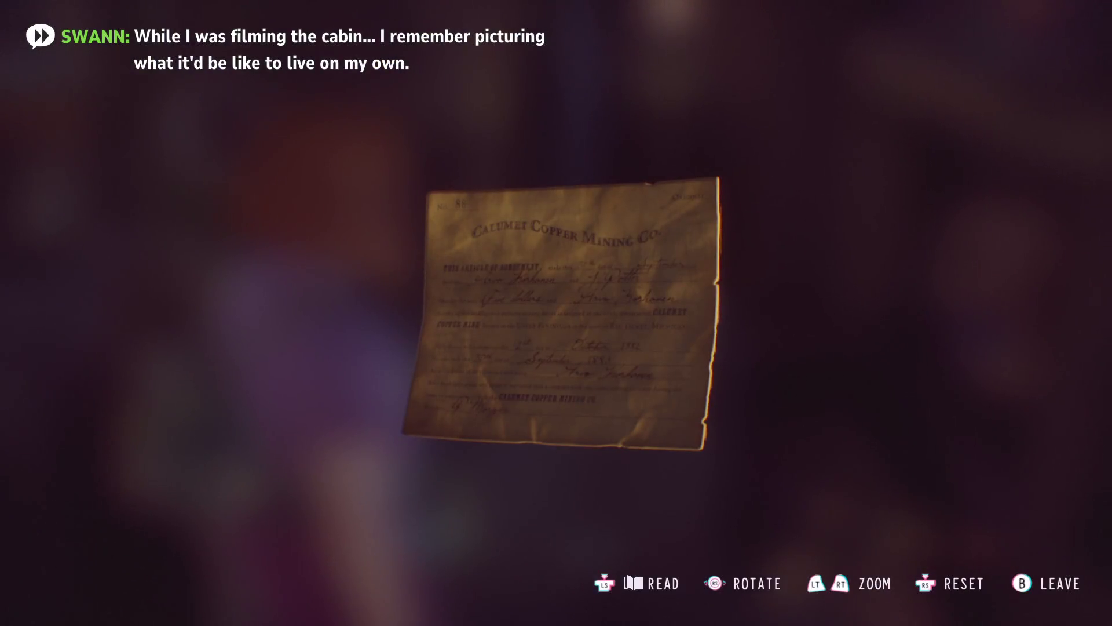
key("d")
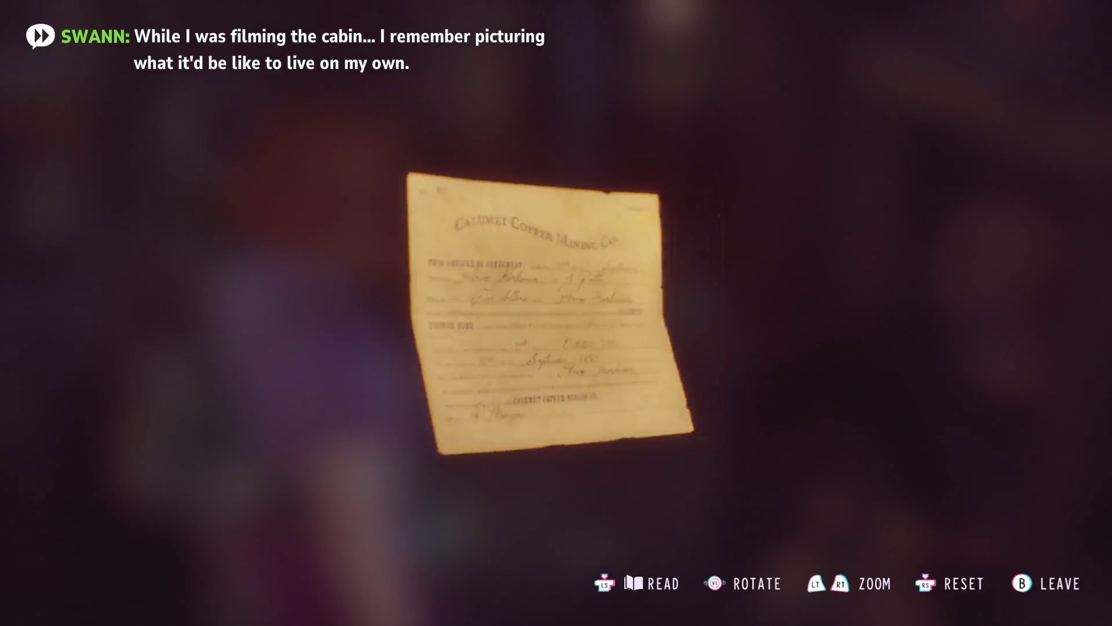
key("r")
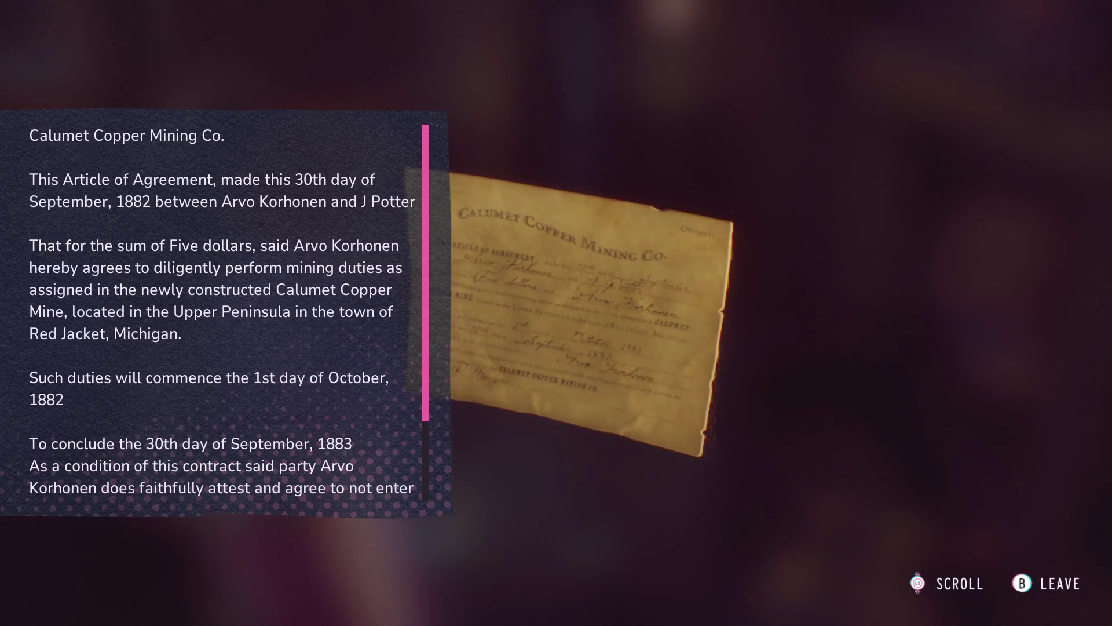
scroll(228, 312, "down", 5)
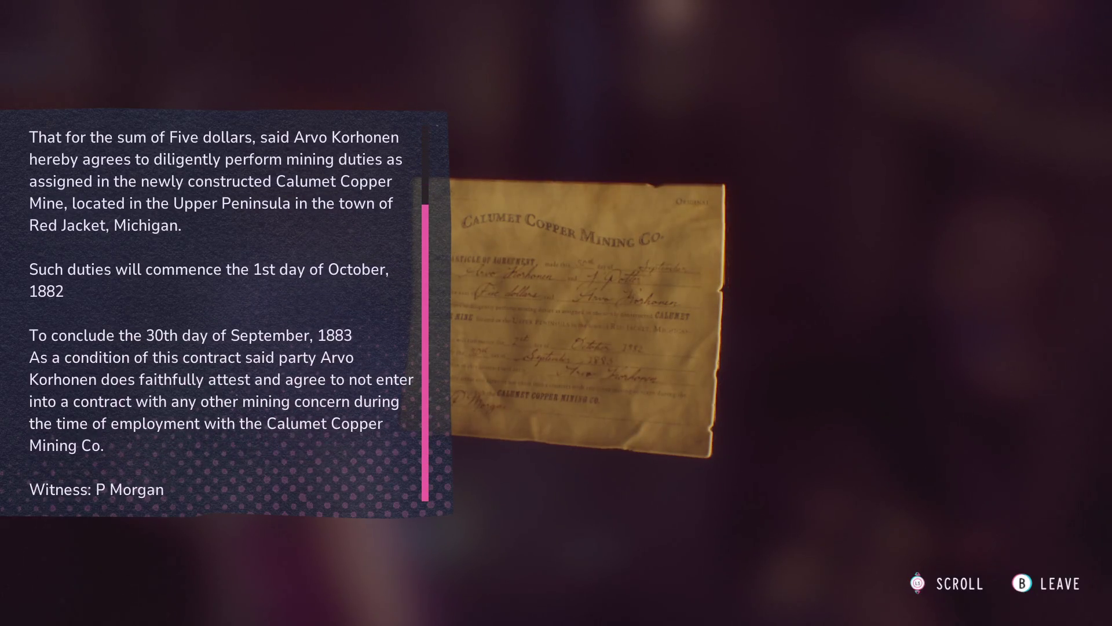
key("Escape")
key("Escape")
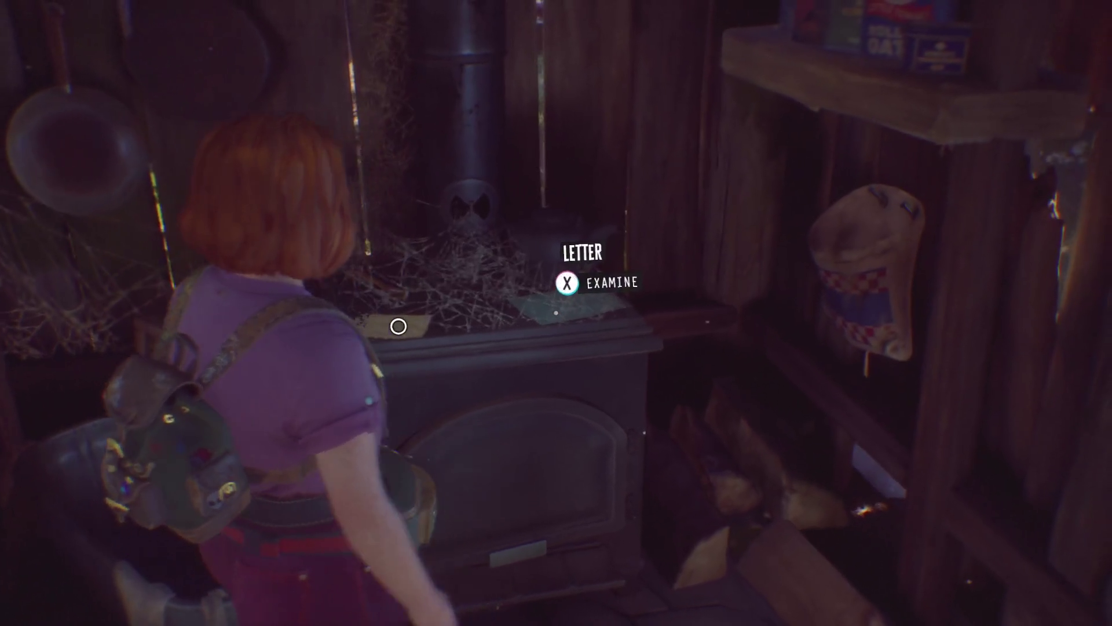
key("e")
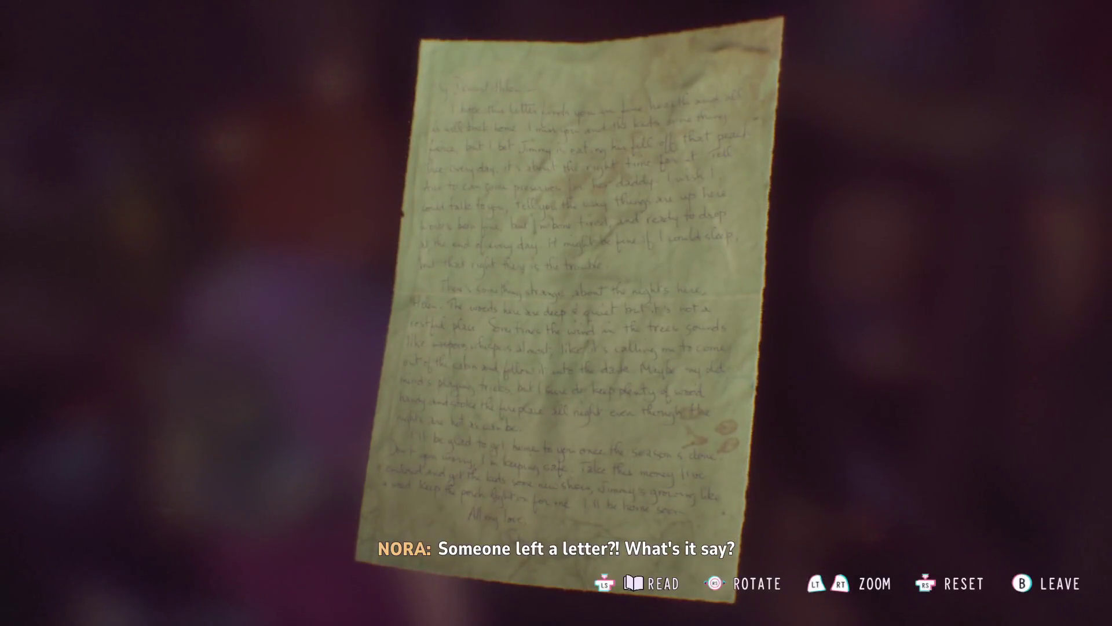
- Scroll the stove letter's transcript to 'All my love', put it down, and approach the boombox girl
key("r")
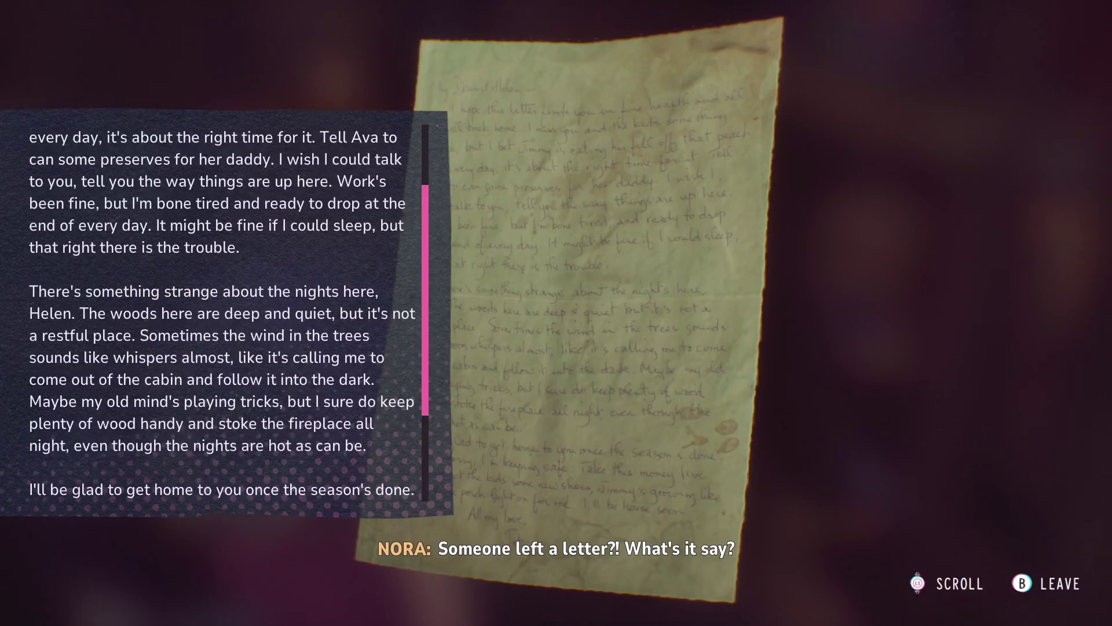
key("Escape")
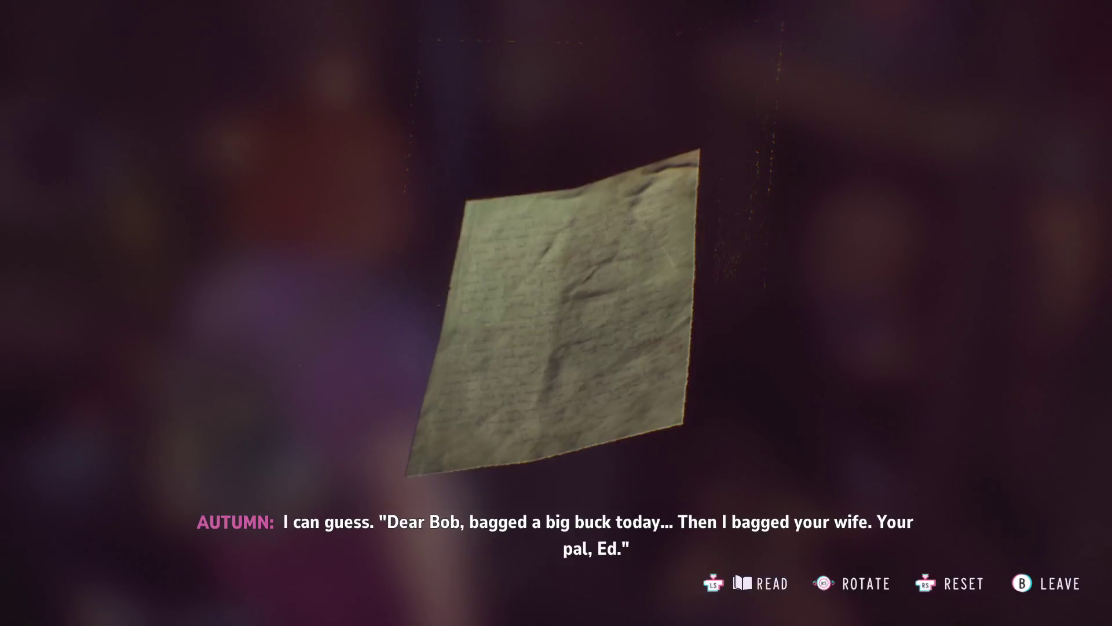
key("r")
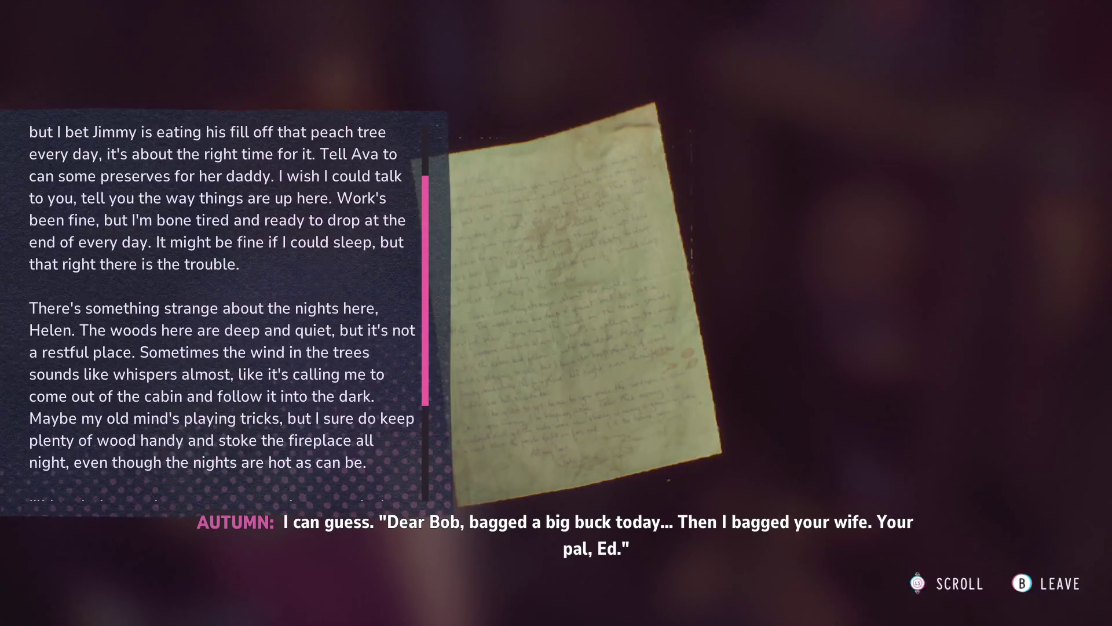
scroll(219, 313, "up", 3)
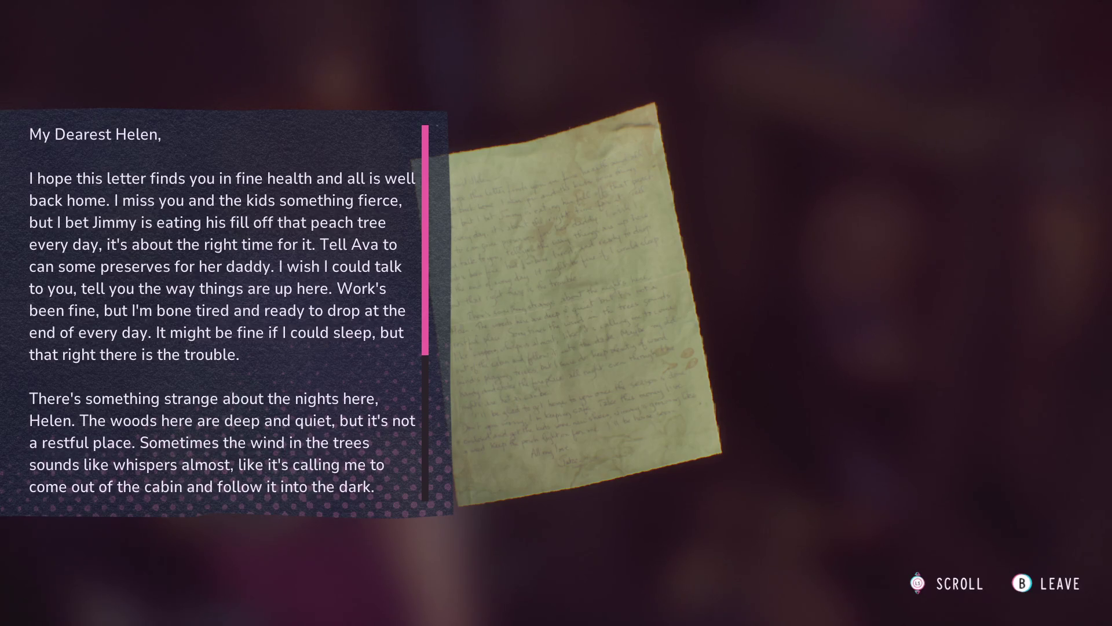
scroll(222, 313, "down", 3)
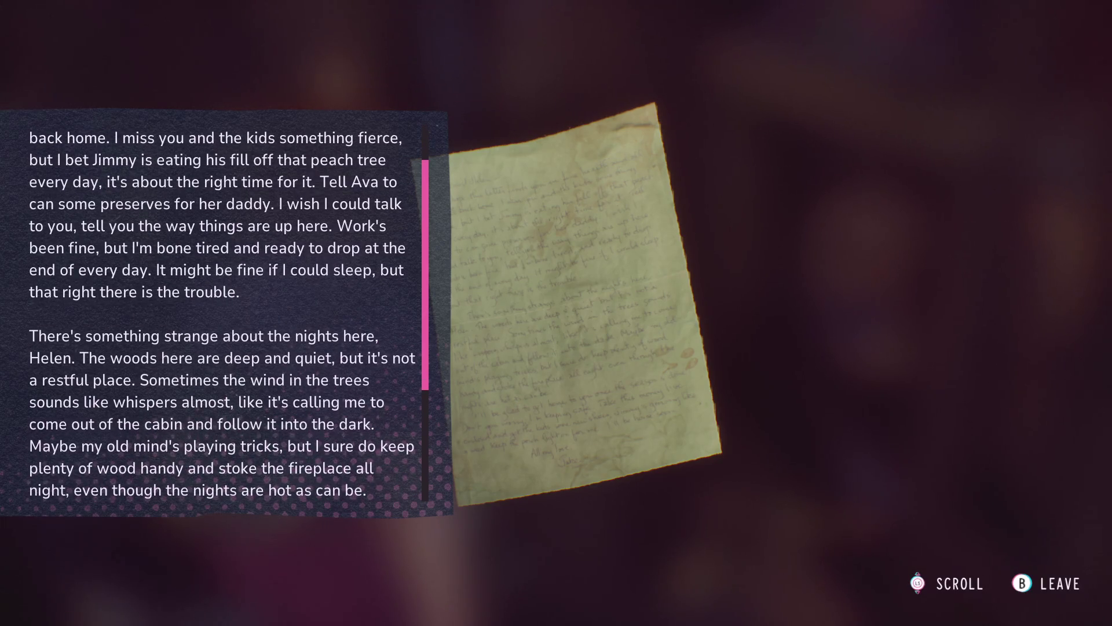
scroll(222, 312, "down", 7)
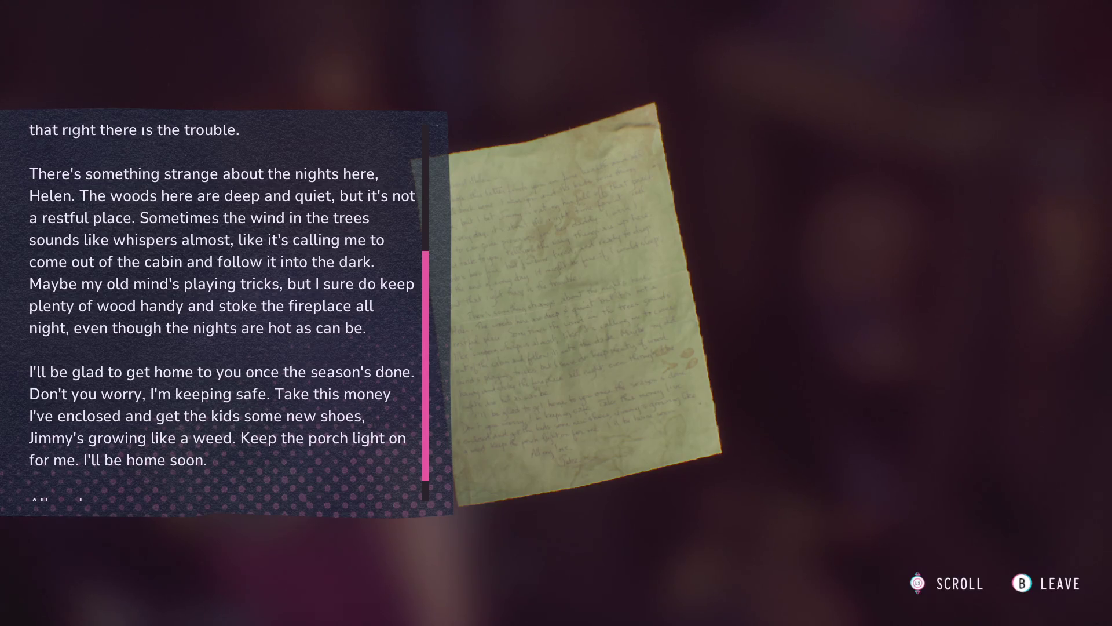
scroll(223, 312, "down", 2)
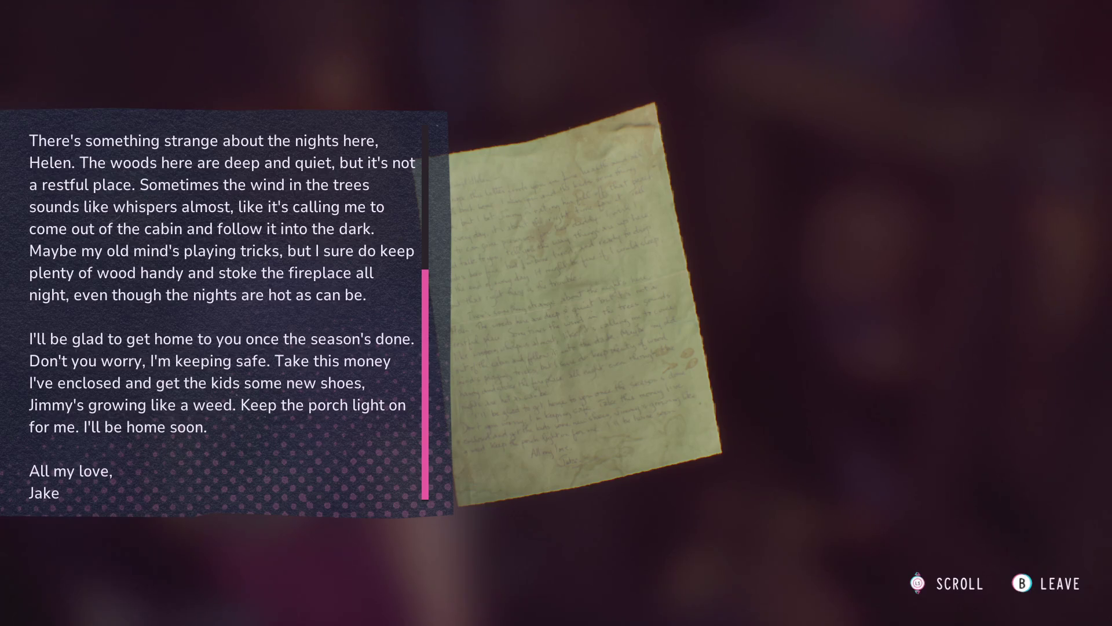
scroll(220, 313, "down", 1)
key("Escape")
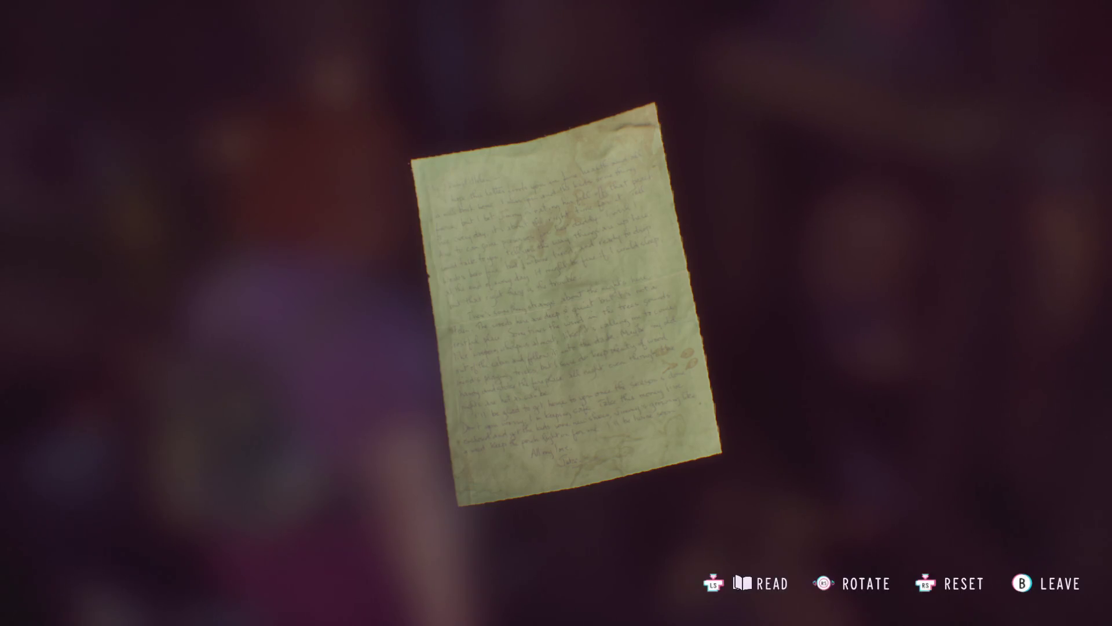
key("Escape")
key("w")
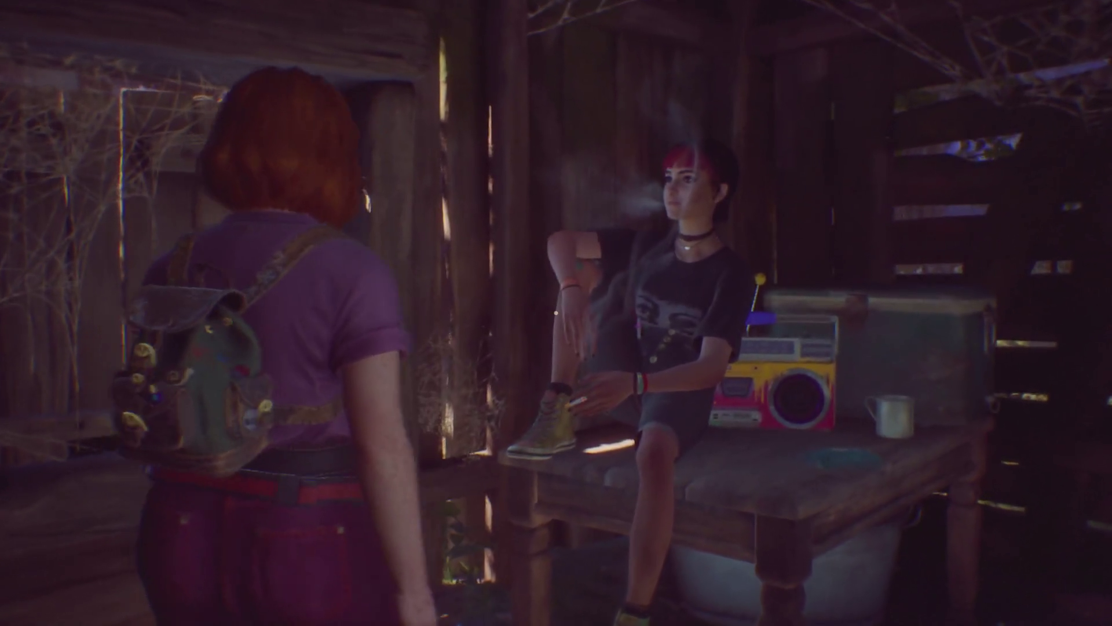
- Listen to the seated girl while looking around the cabin, then put the ram skull down
key("c")
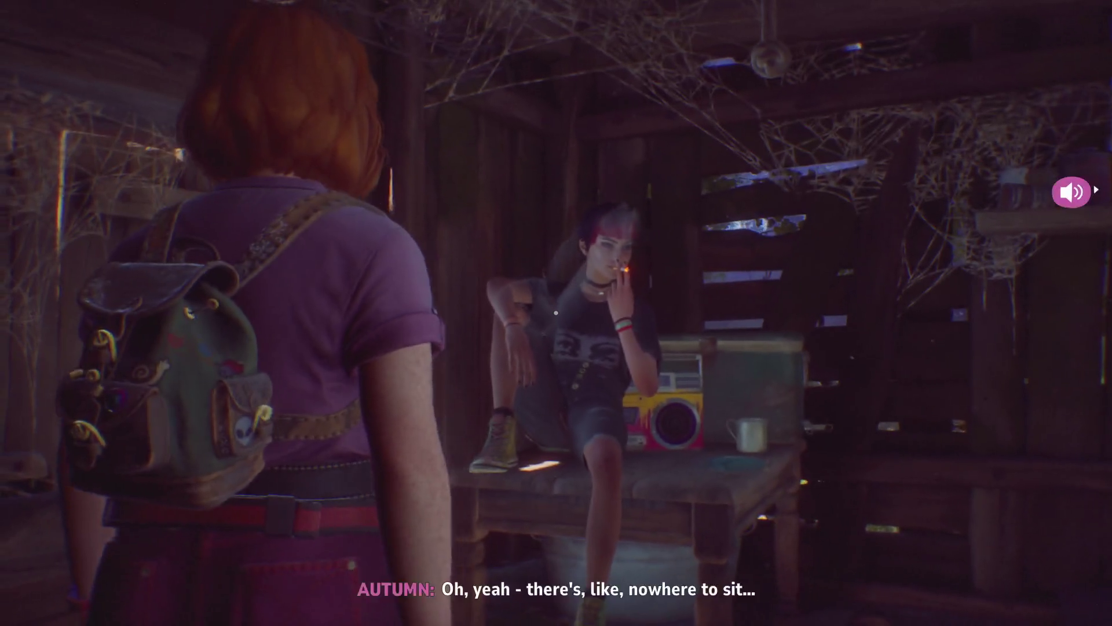
key("w")
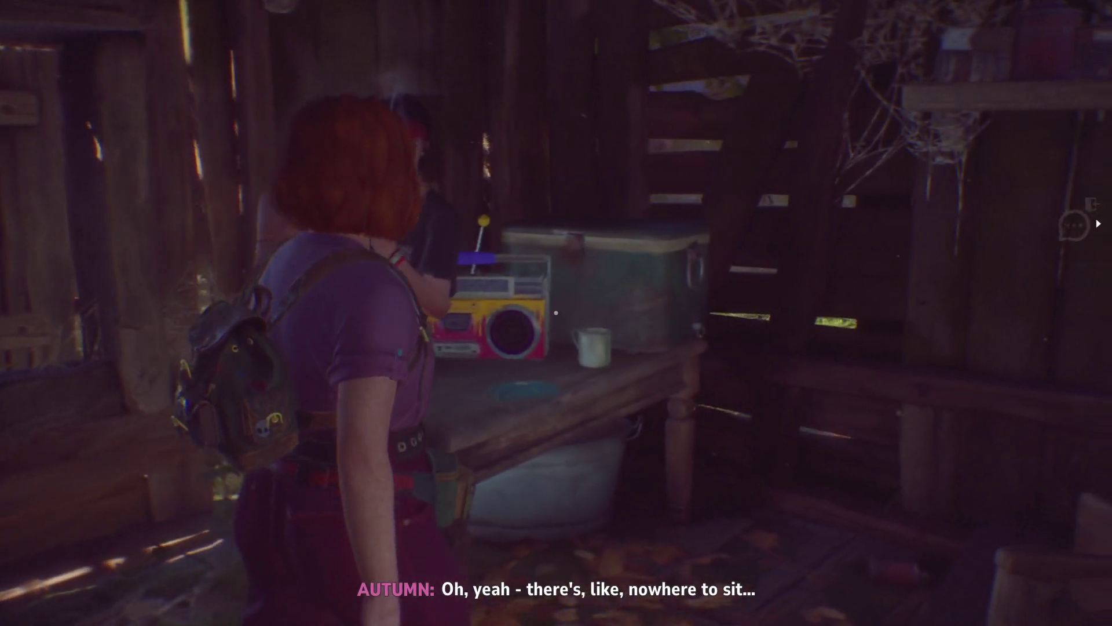
key("w")
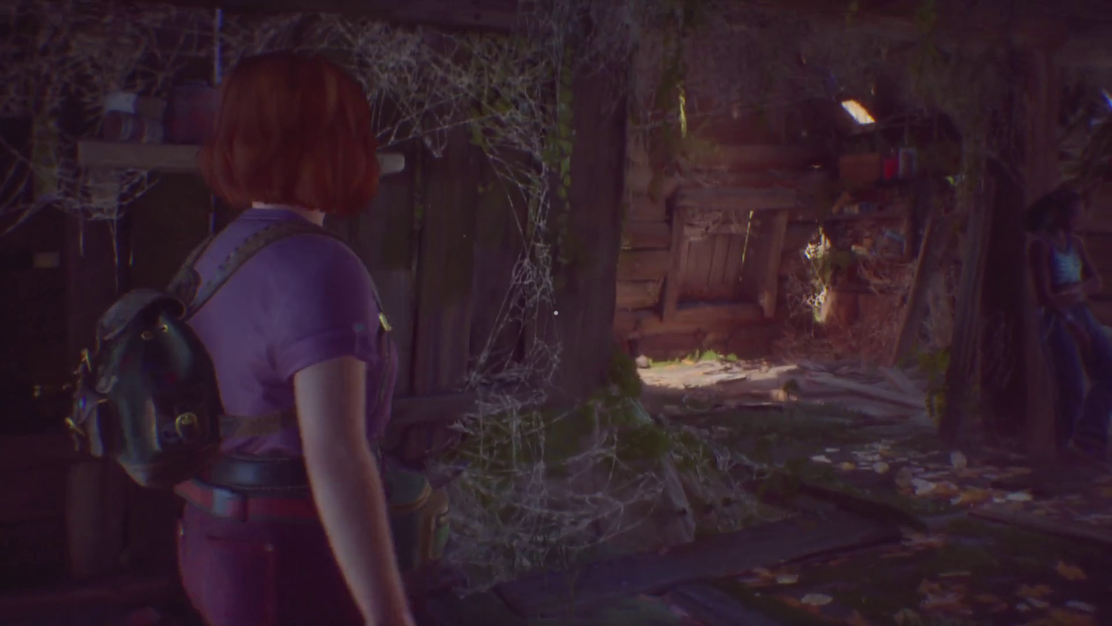
key("w")
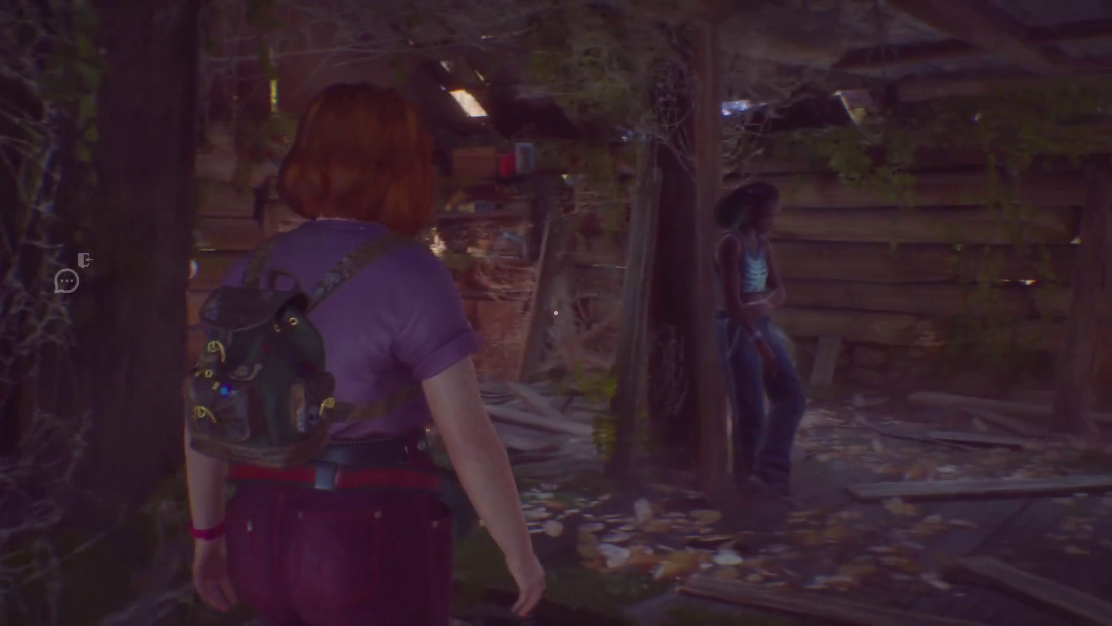
key("w")
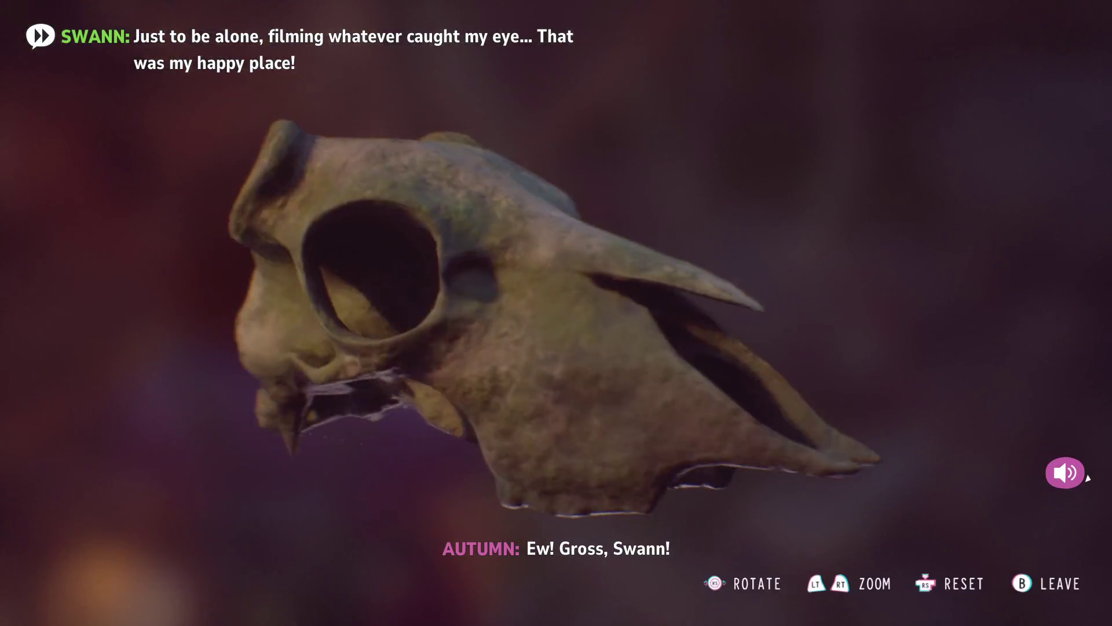
key("Escape")
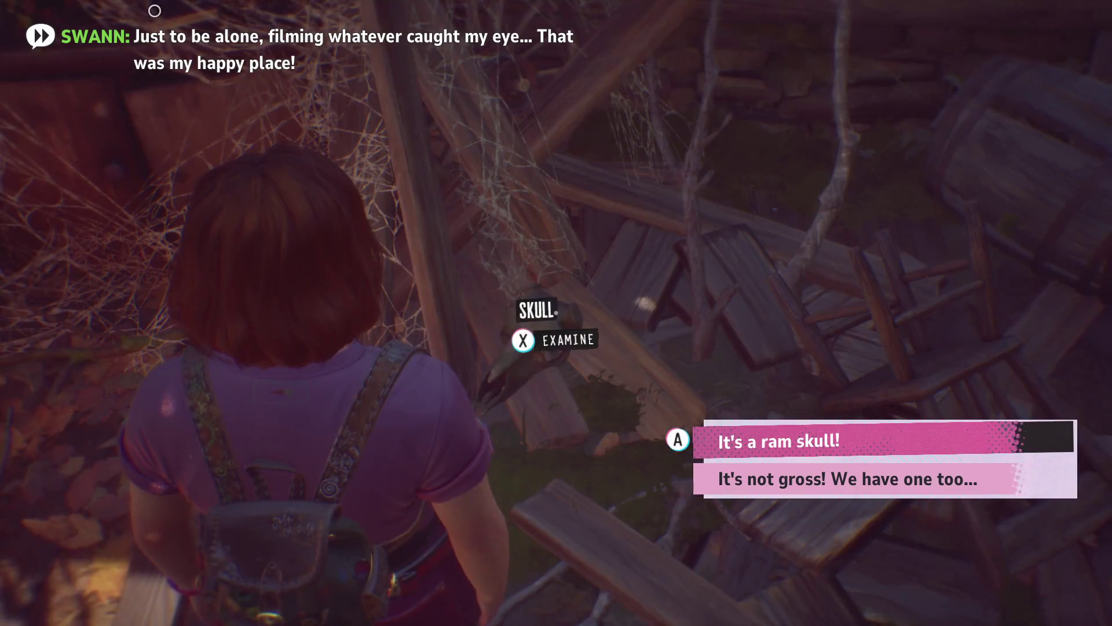
- Reply "It's not gross! We have one too...", then head to the cobwebbed book shelf
key("Down")
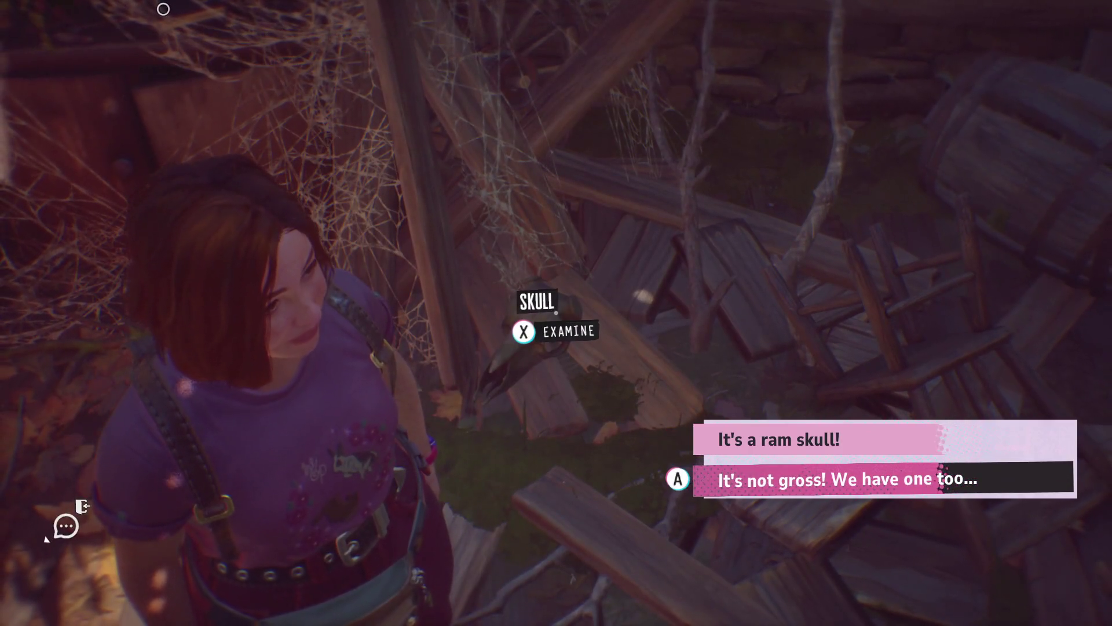
key("Up")
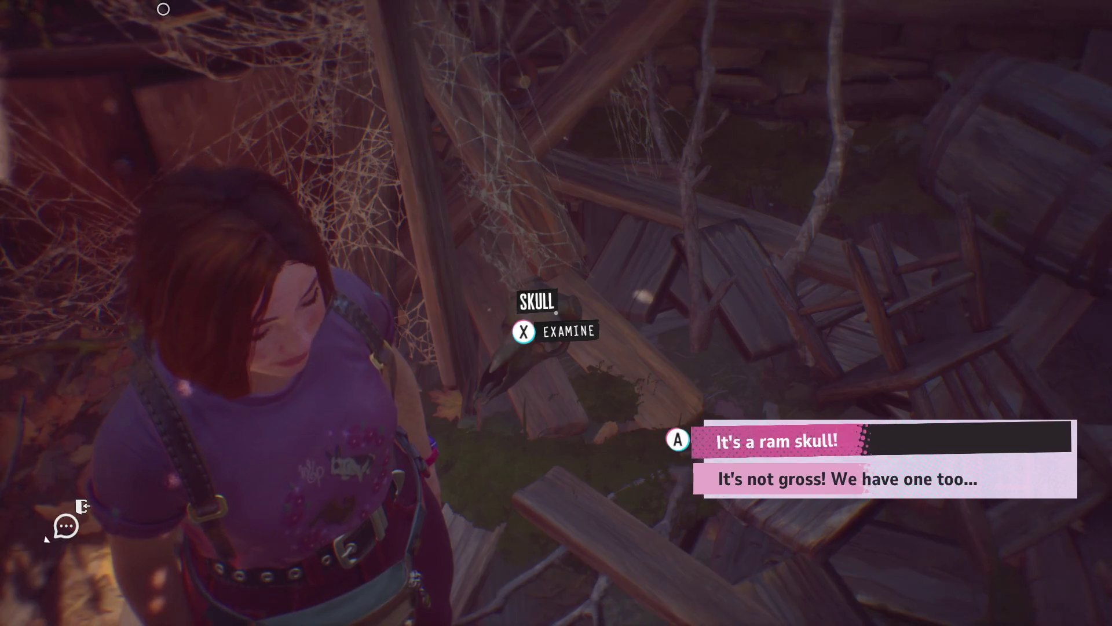
key("Down")
key("Return")
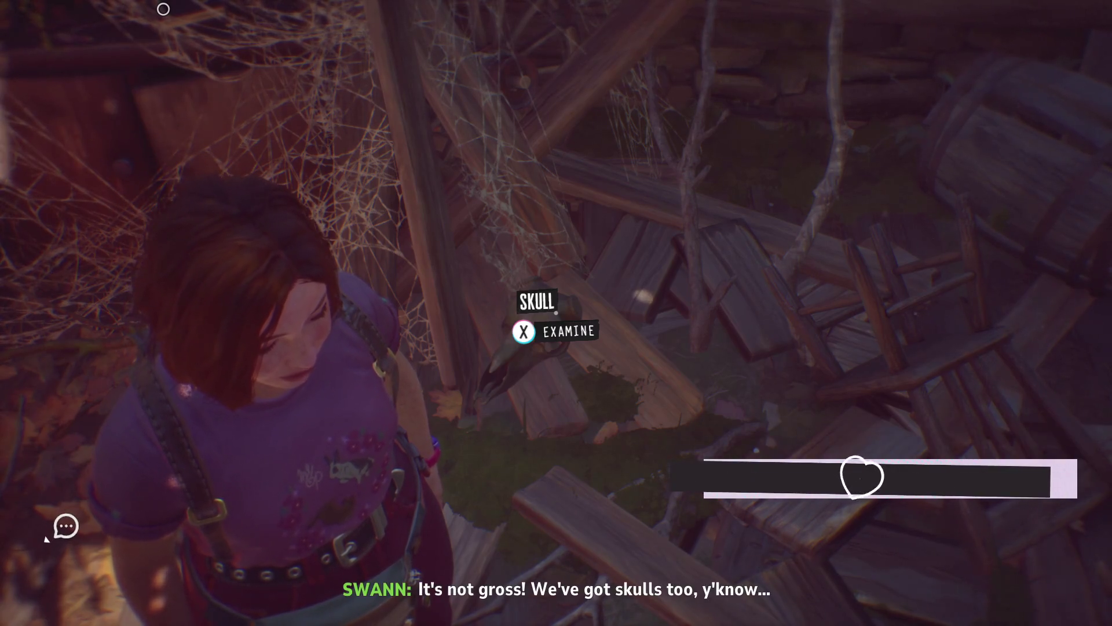
key("s")
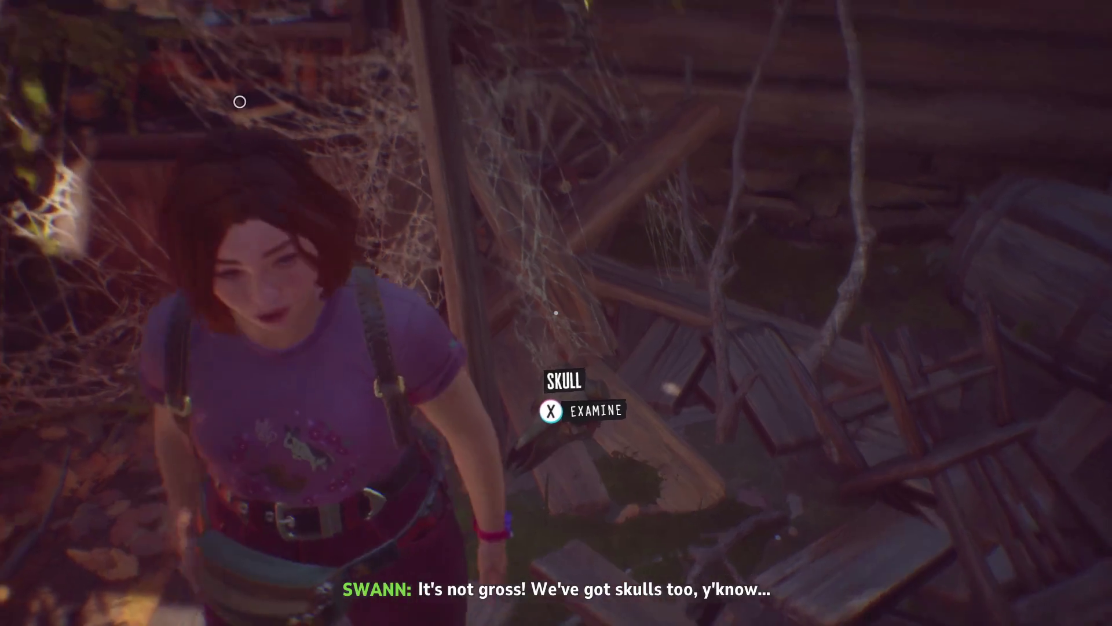
key("w")
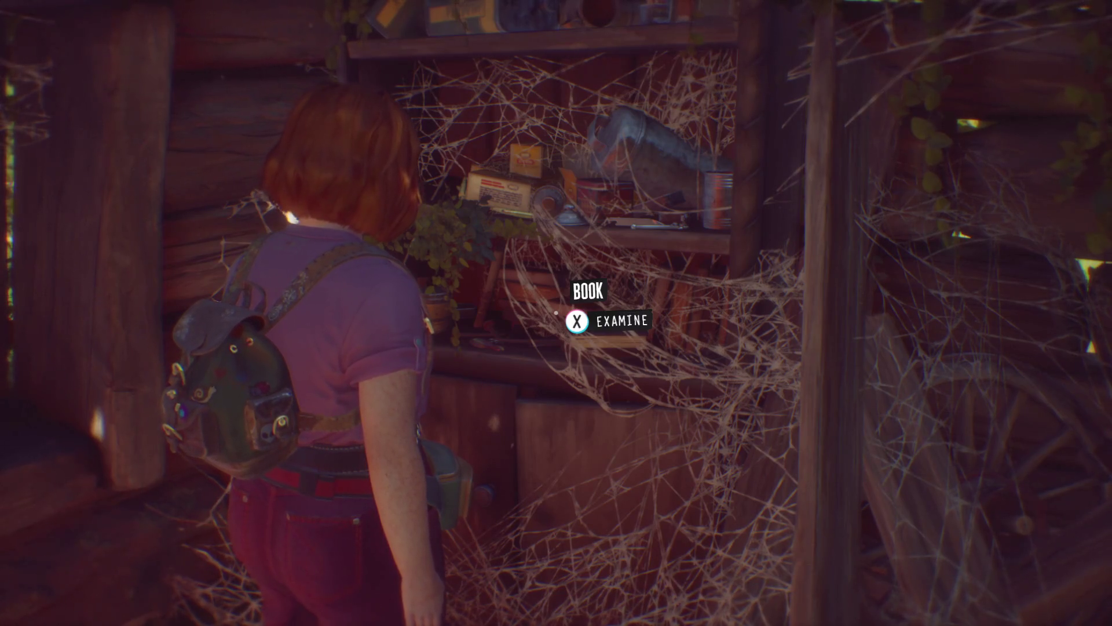
- Examine the shelf book, open it to its title page, then walk to the wall shelf
key("e")
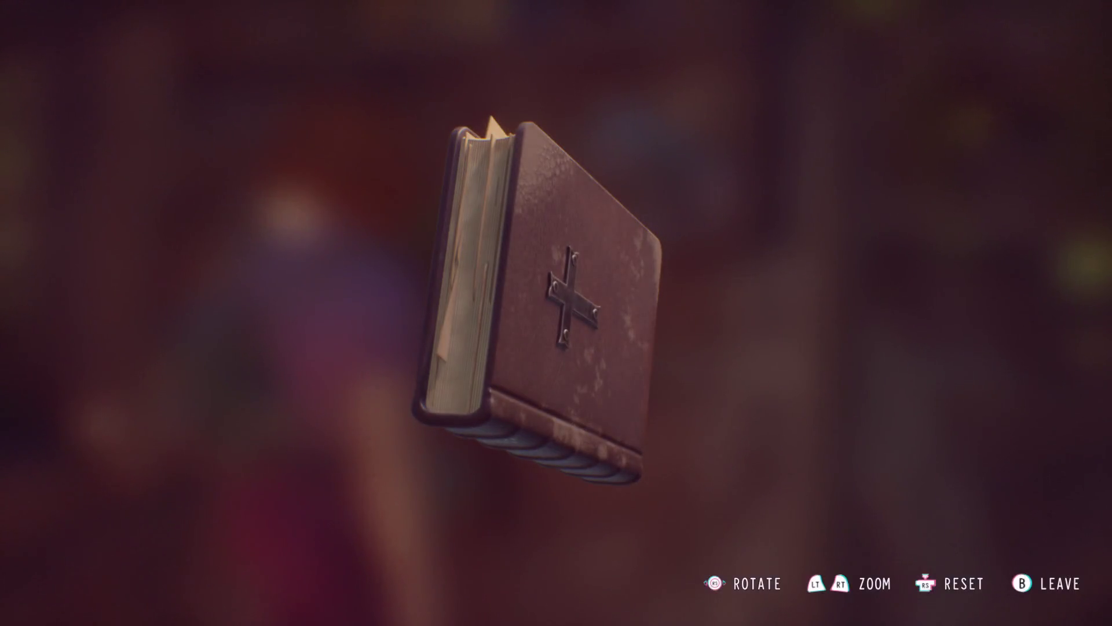
key("d")
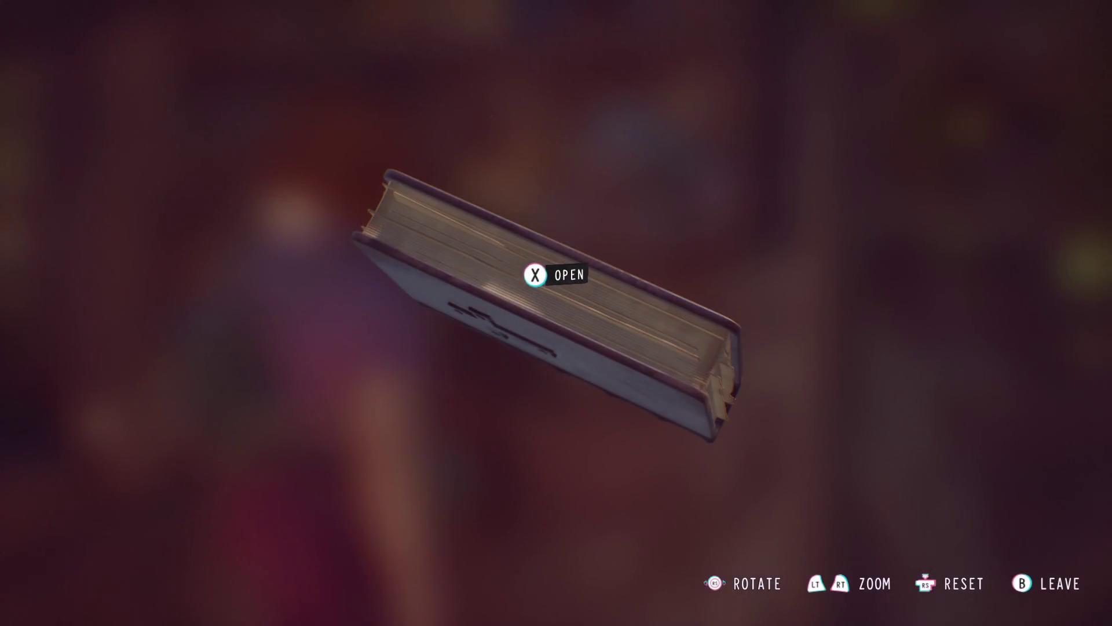
key("e")
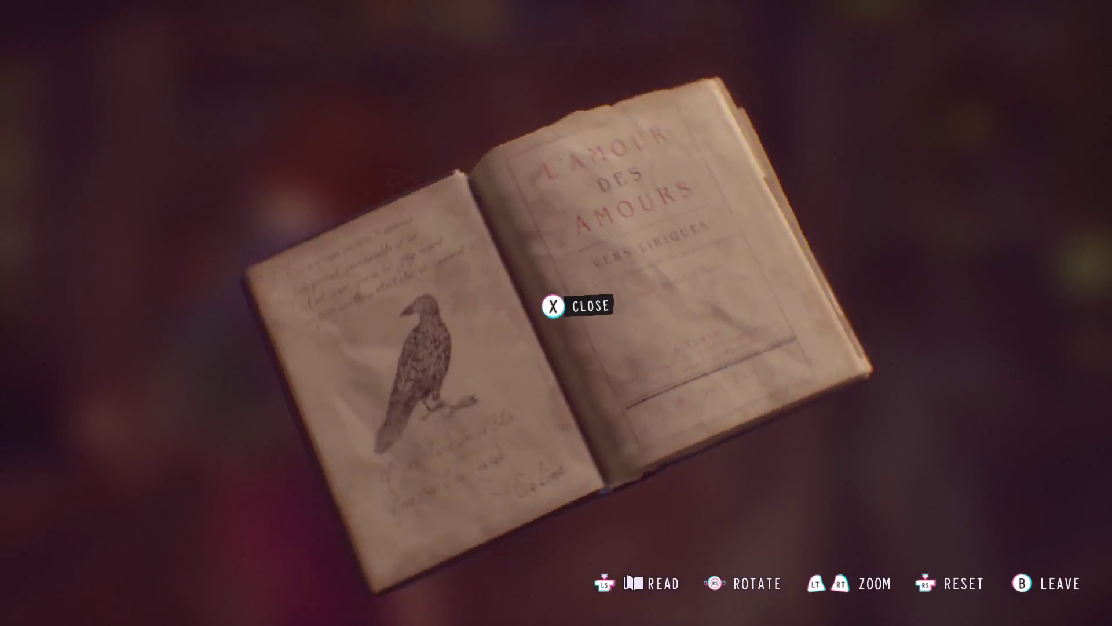
key("Escape")
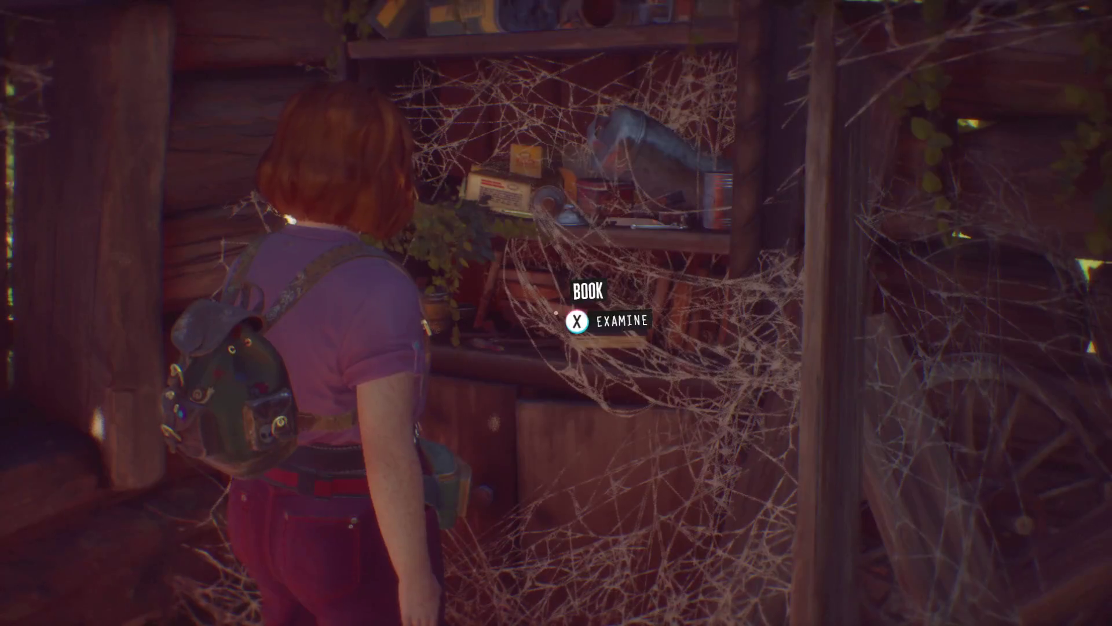
key("w")
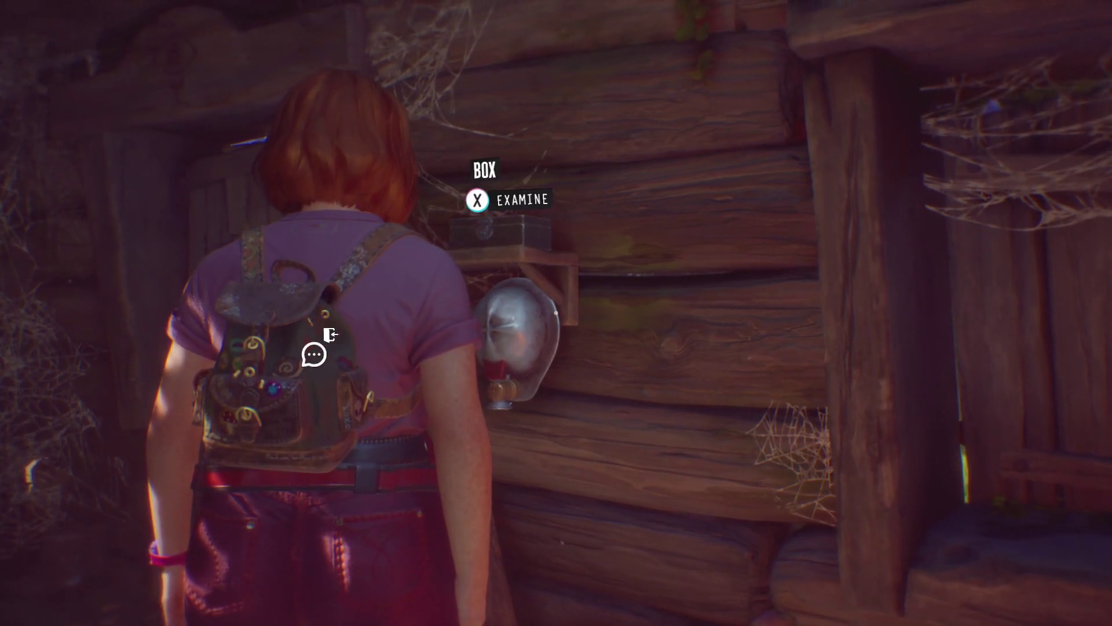
- Open the shelf box to reveal its fishing lures, put it back, and confirm All done!
key("e")
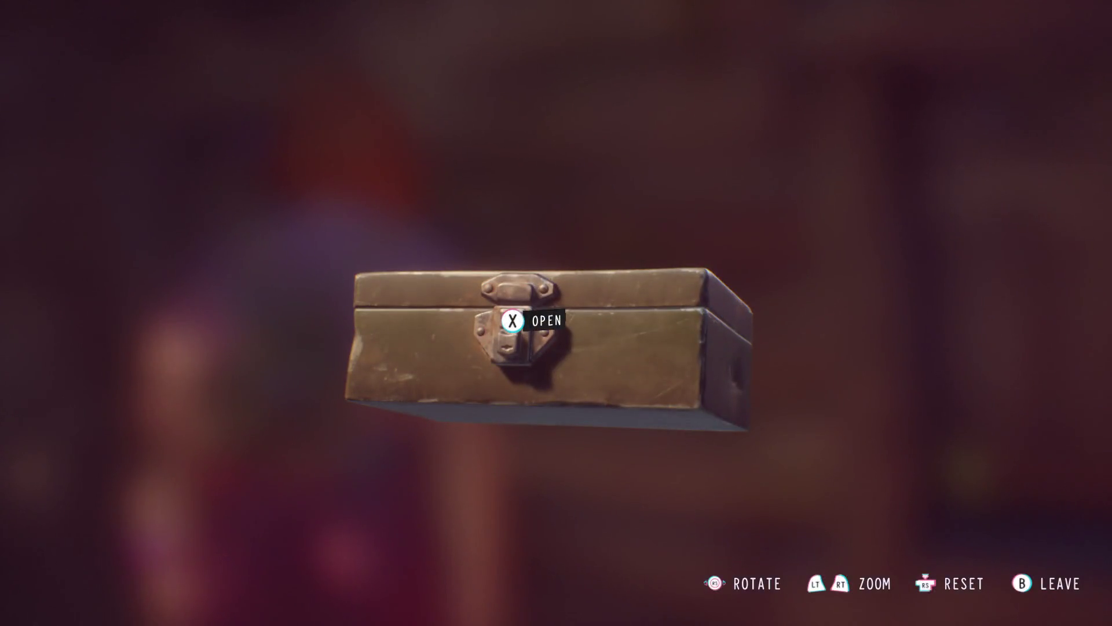
key("x")
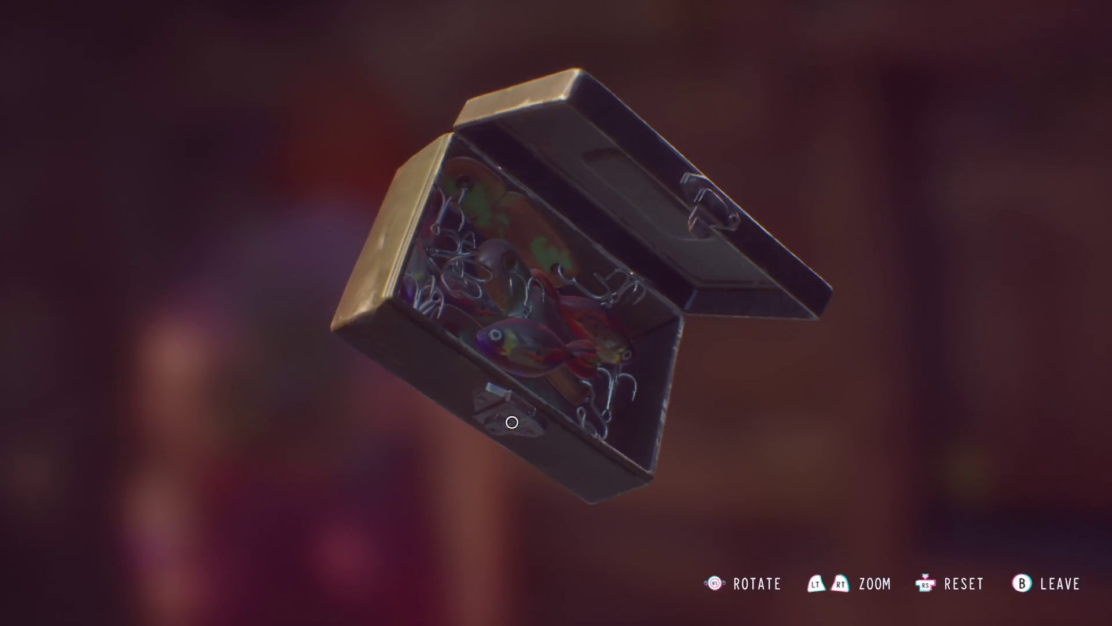
key("Escape")
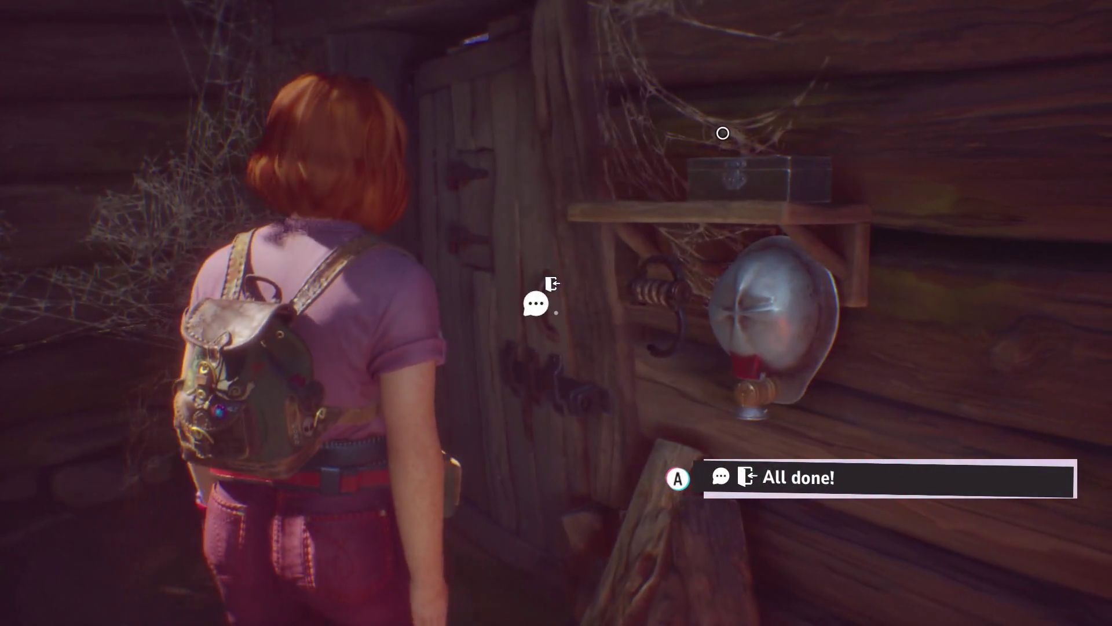
key("Return")
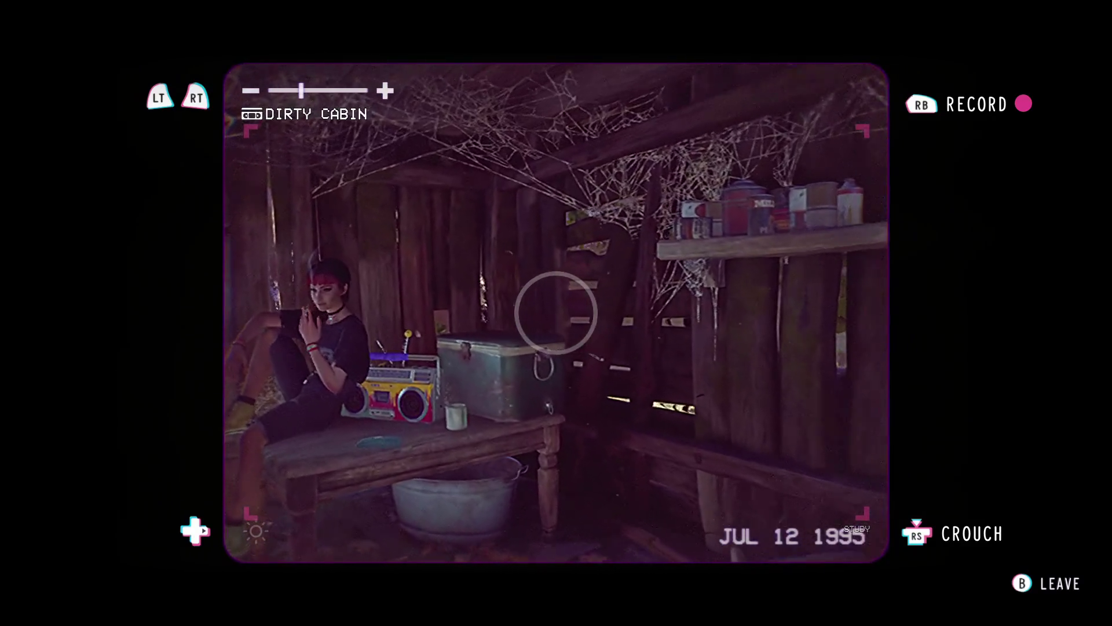
- Exit the camcorder and walk past the boombox table to the cobwebbed cabinet with the cans
key("Escape")
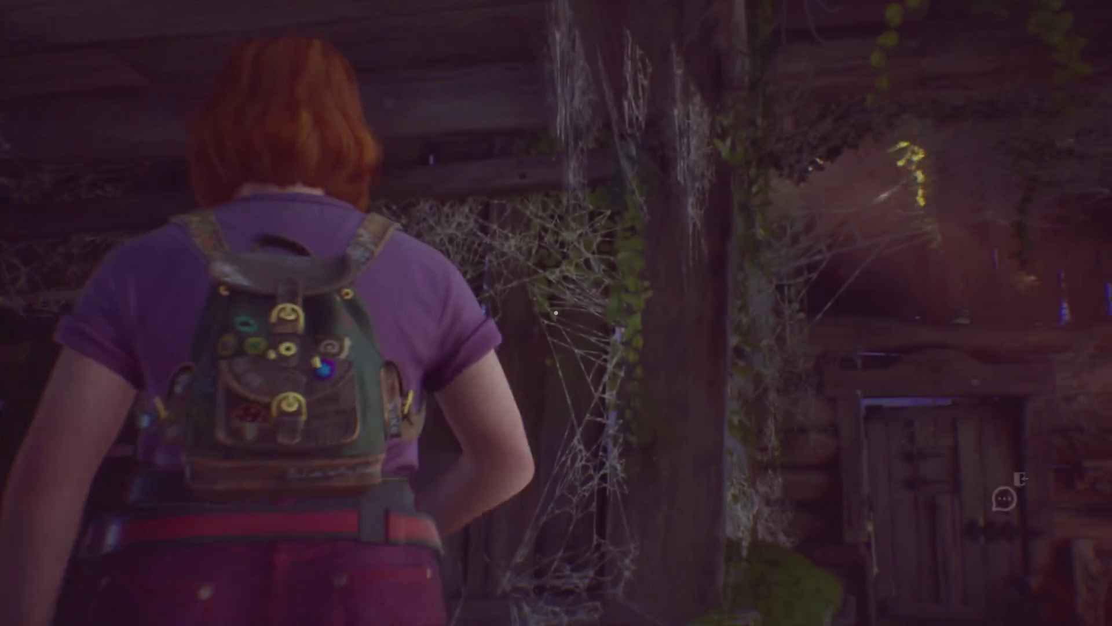
key("w")
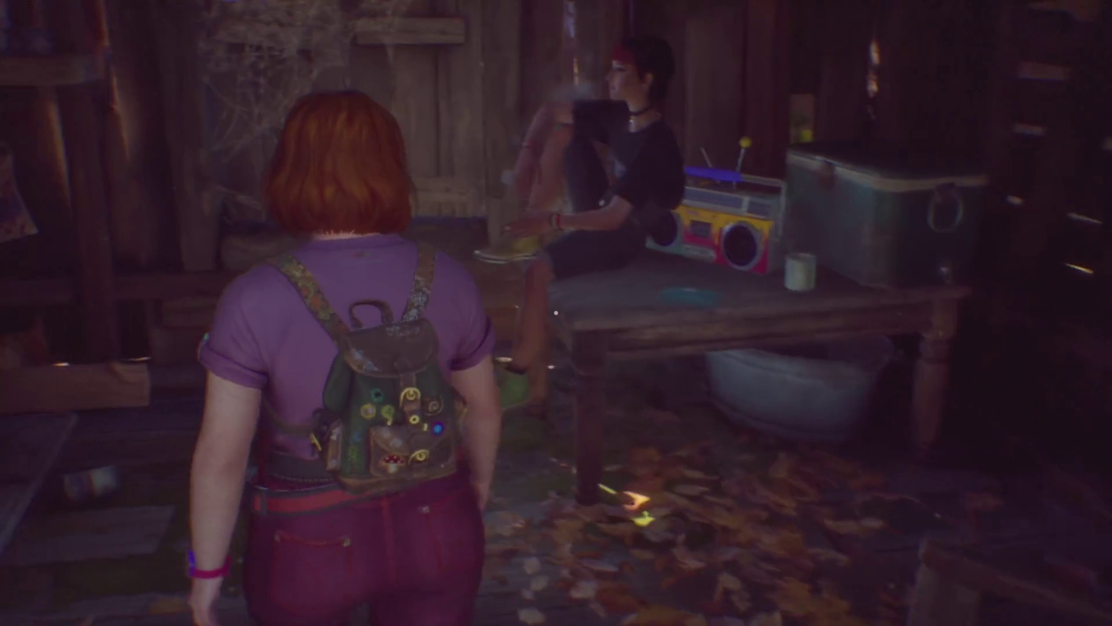
key("s")
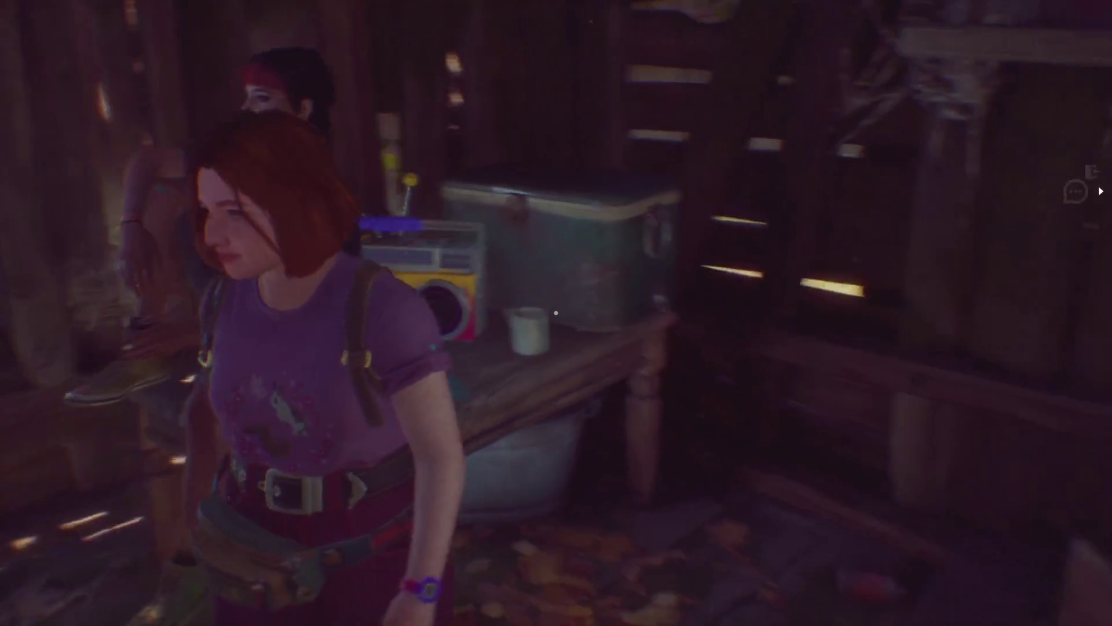
key("w")
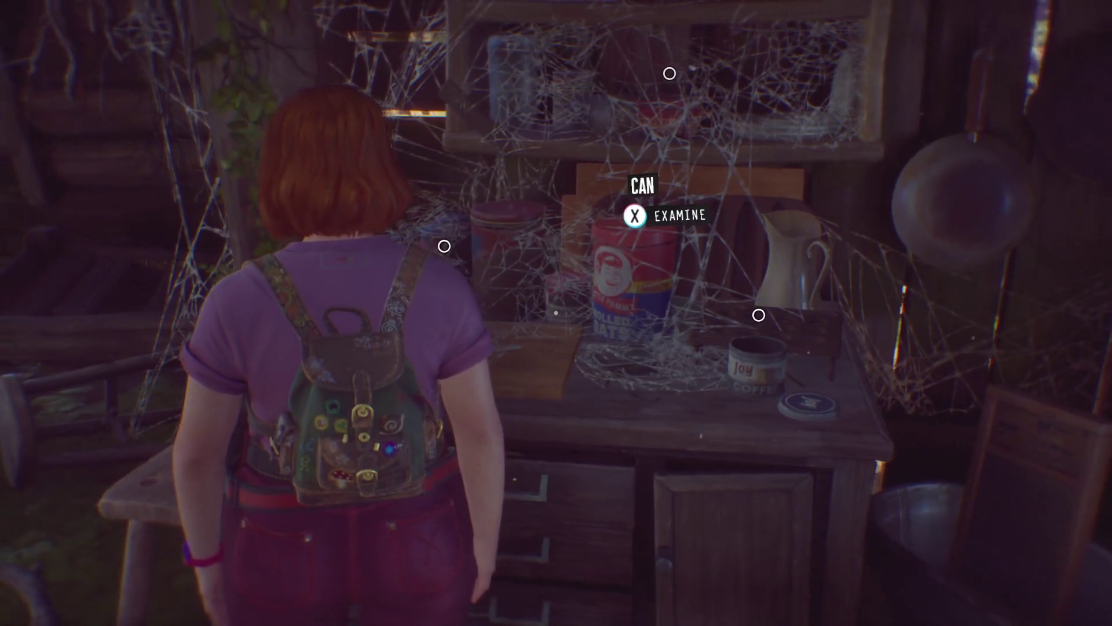
- Examine the Joy coffee can, red can, rusty lidded can and square red tin in turn
key("d")
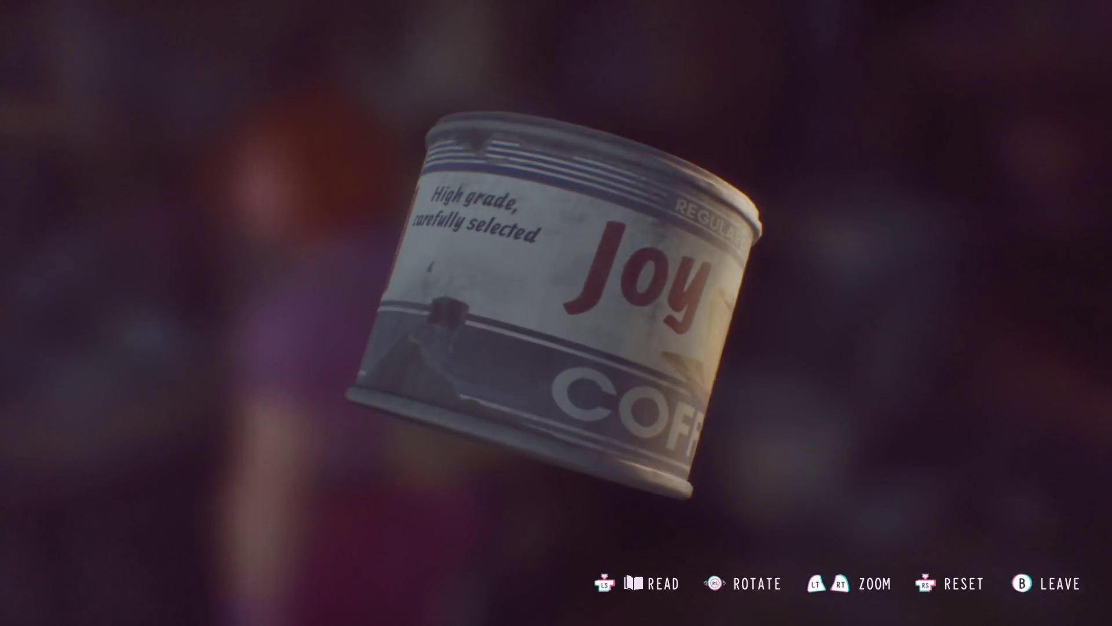
key("Escape")
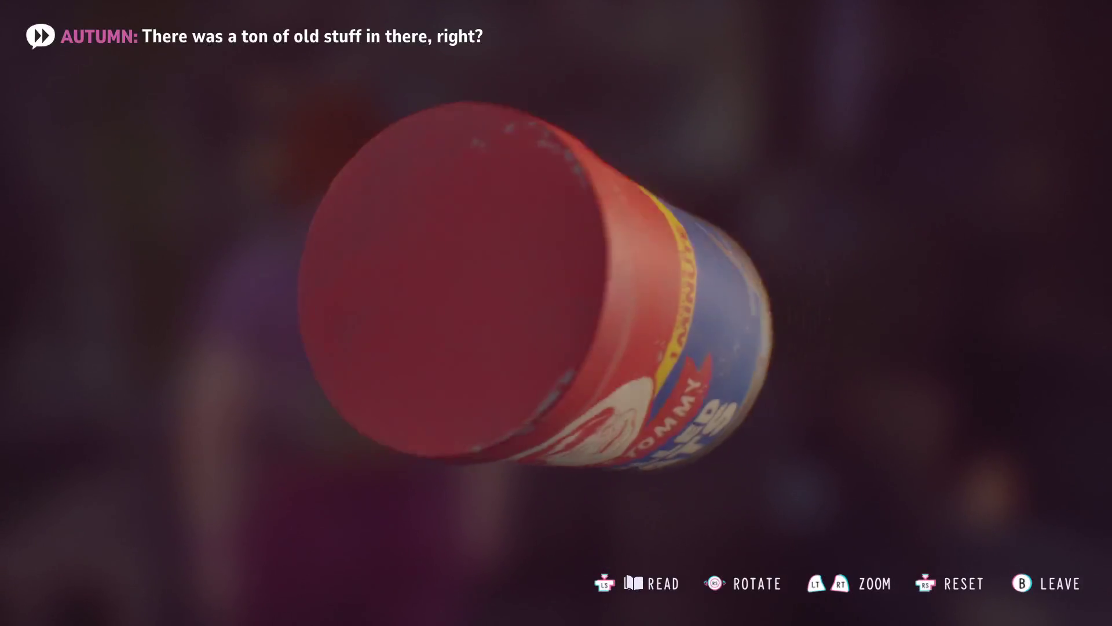
key("Escape")
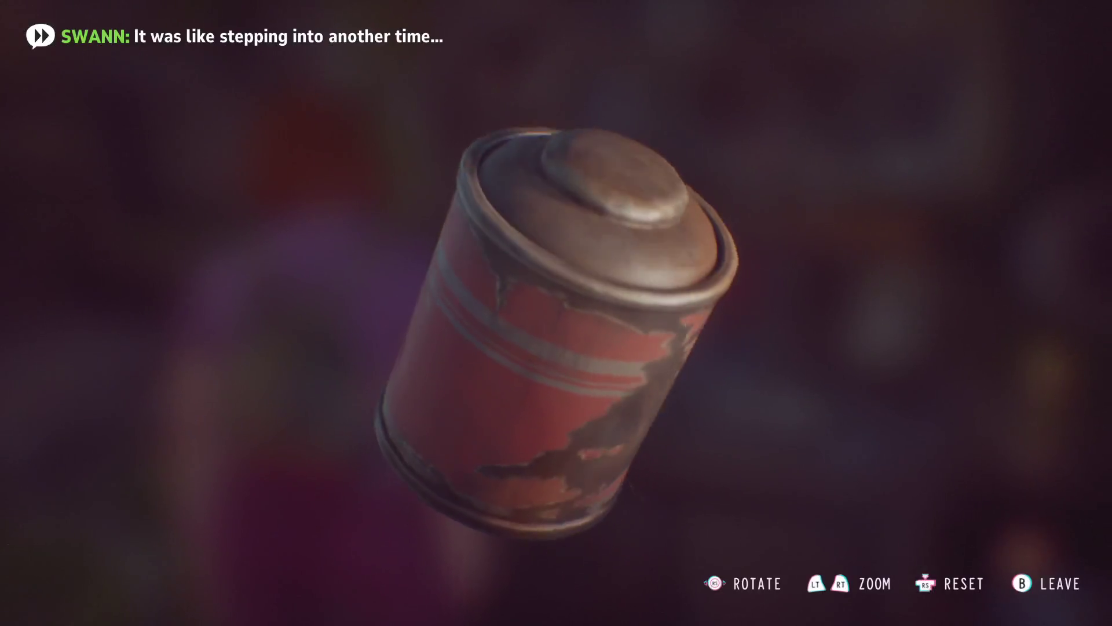
key("Escape")
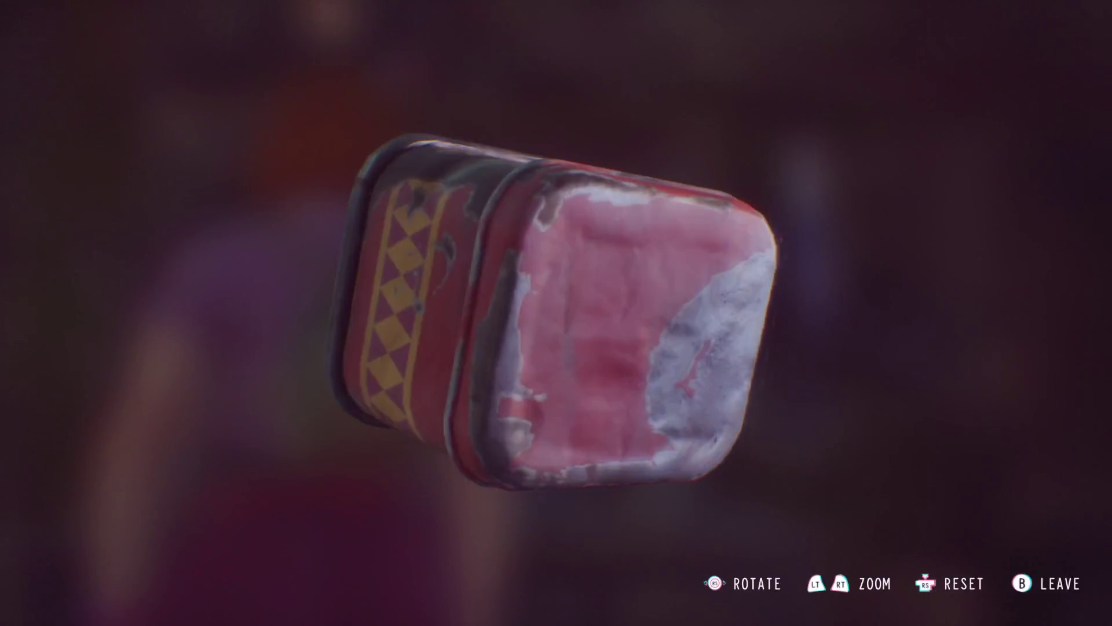
key("Escape")
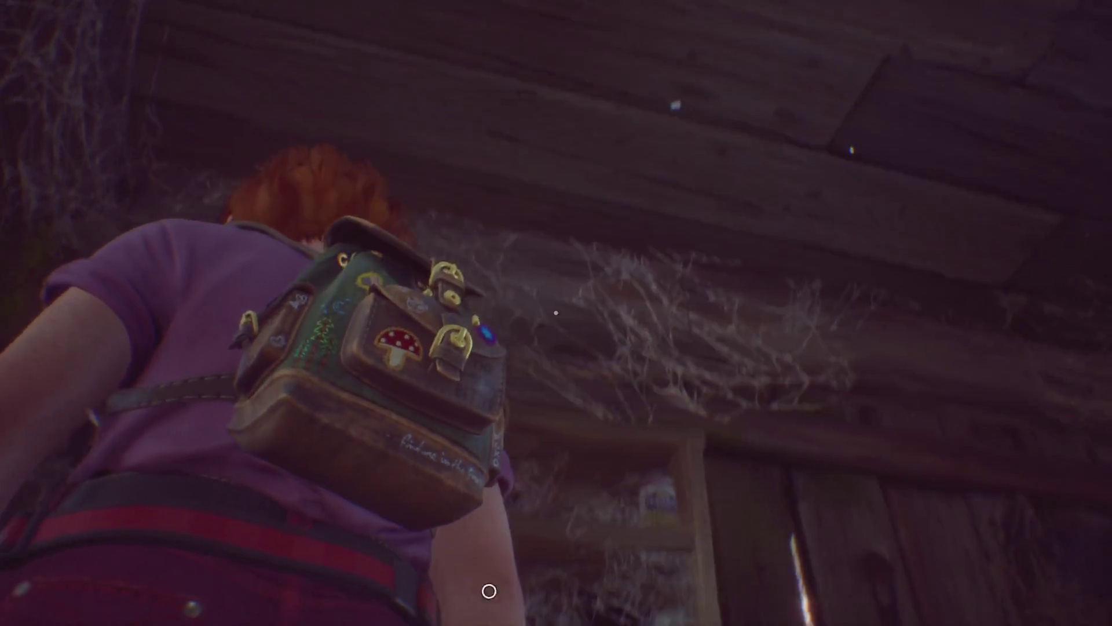